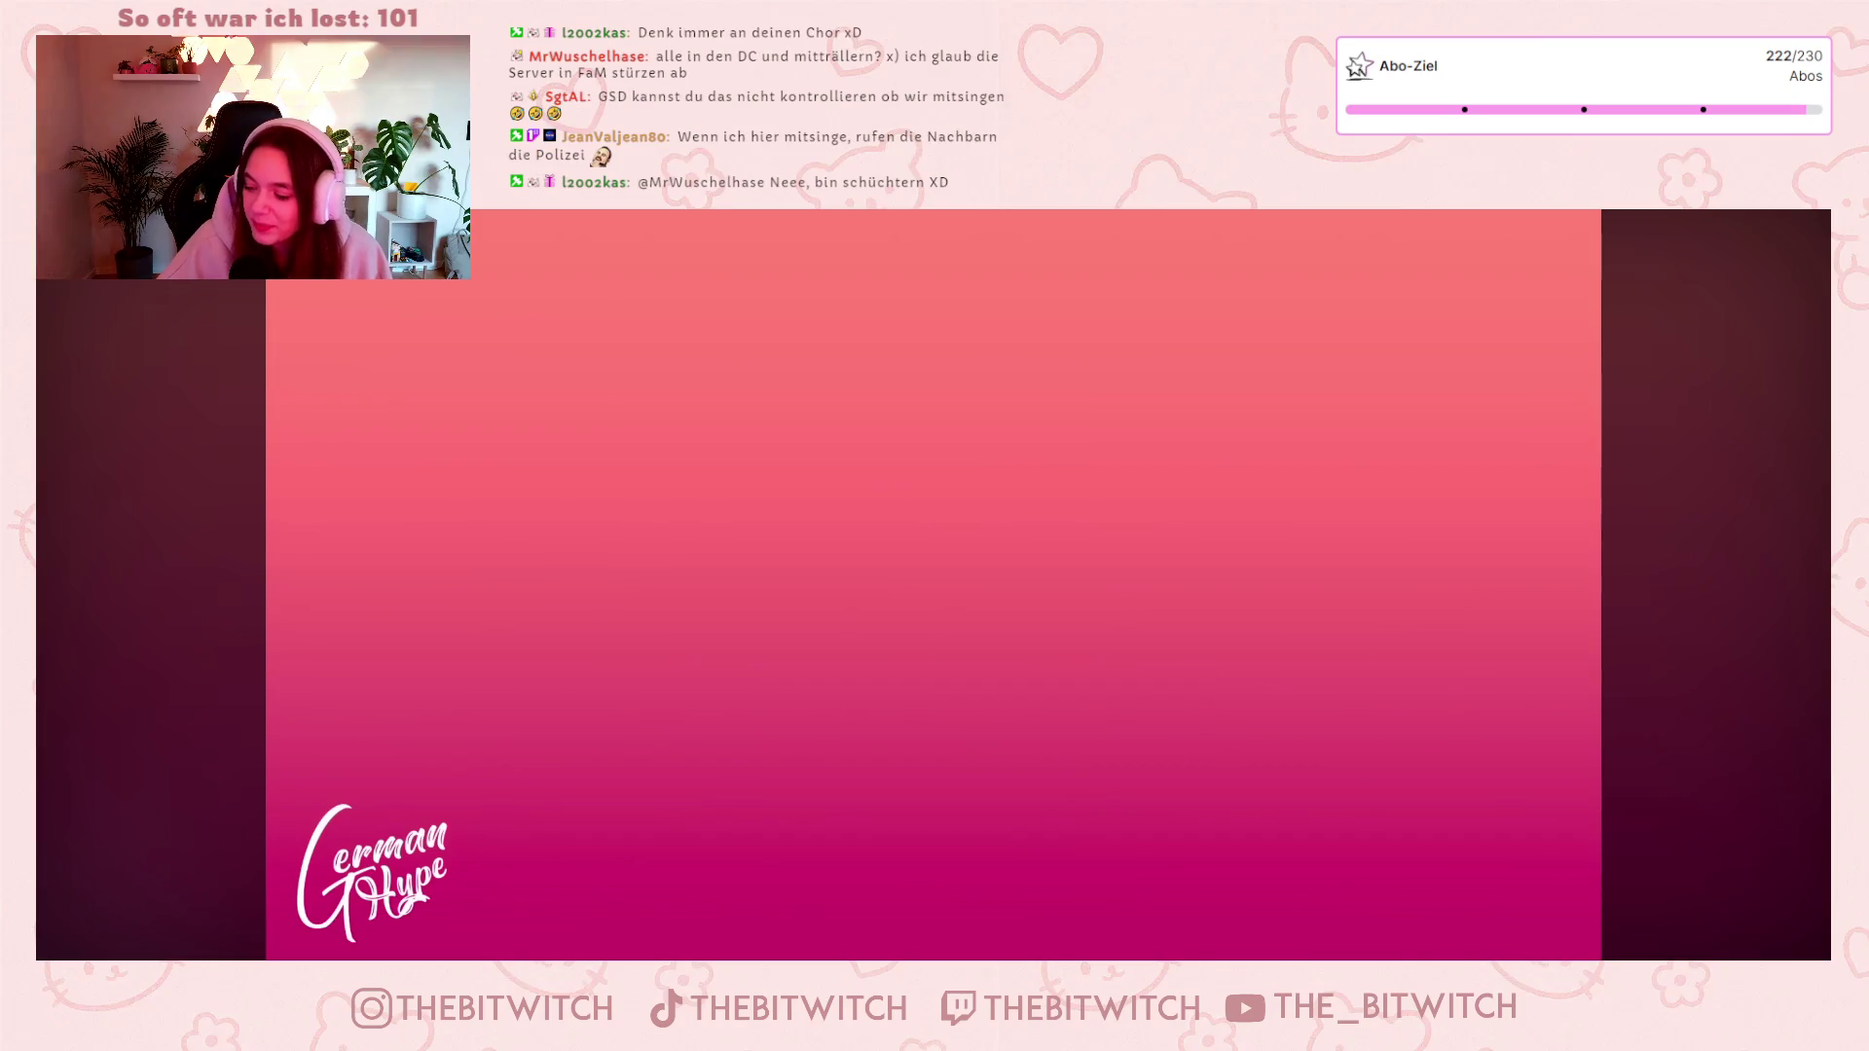
Play the '99 Luftballons' lyric video, pause it on a lyric, then skip ahead to 0:53.
{"action": "mouse_move", "coordinate": [1786, 724]}
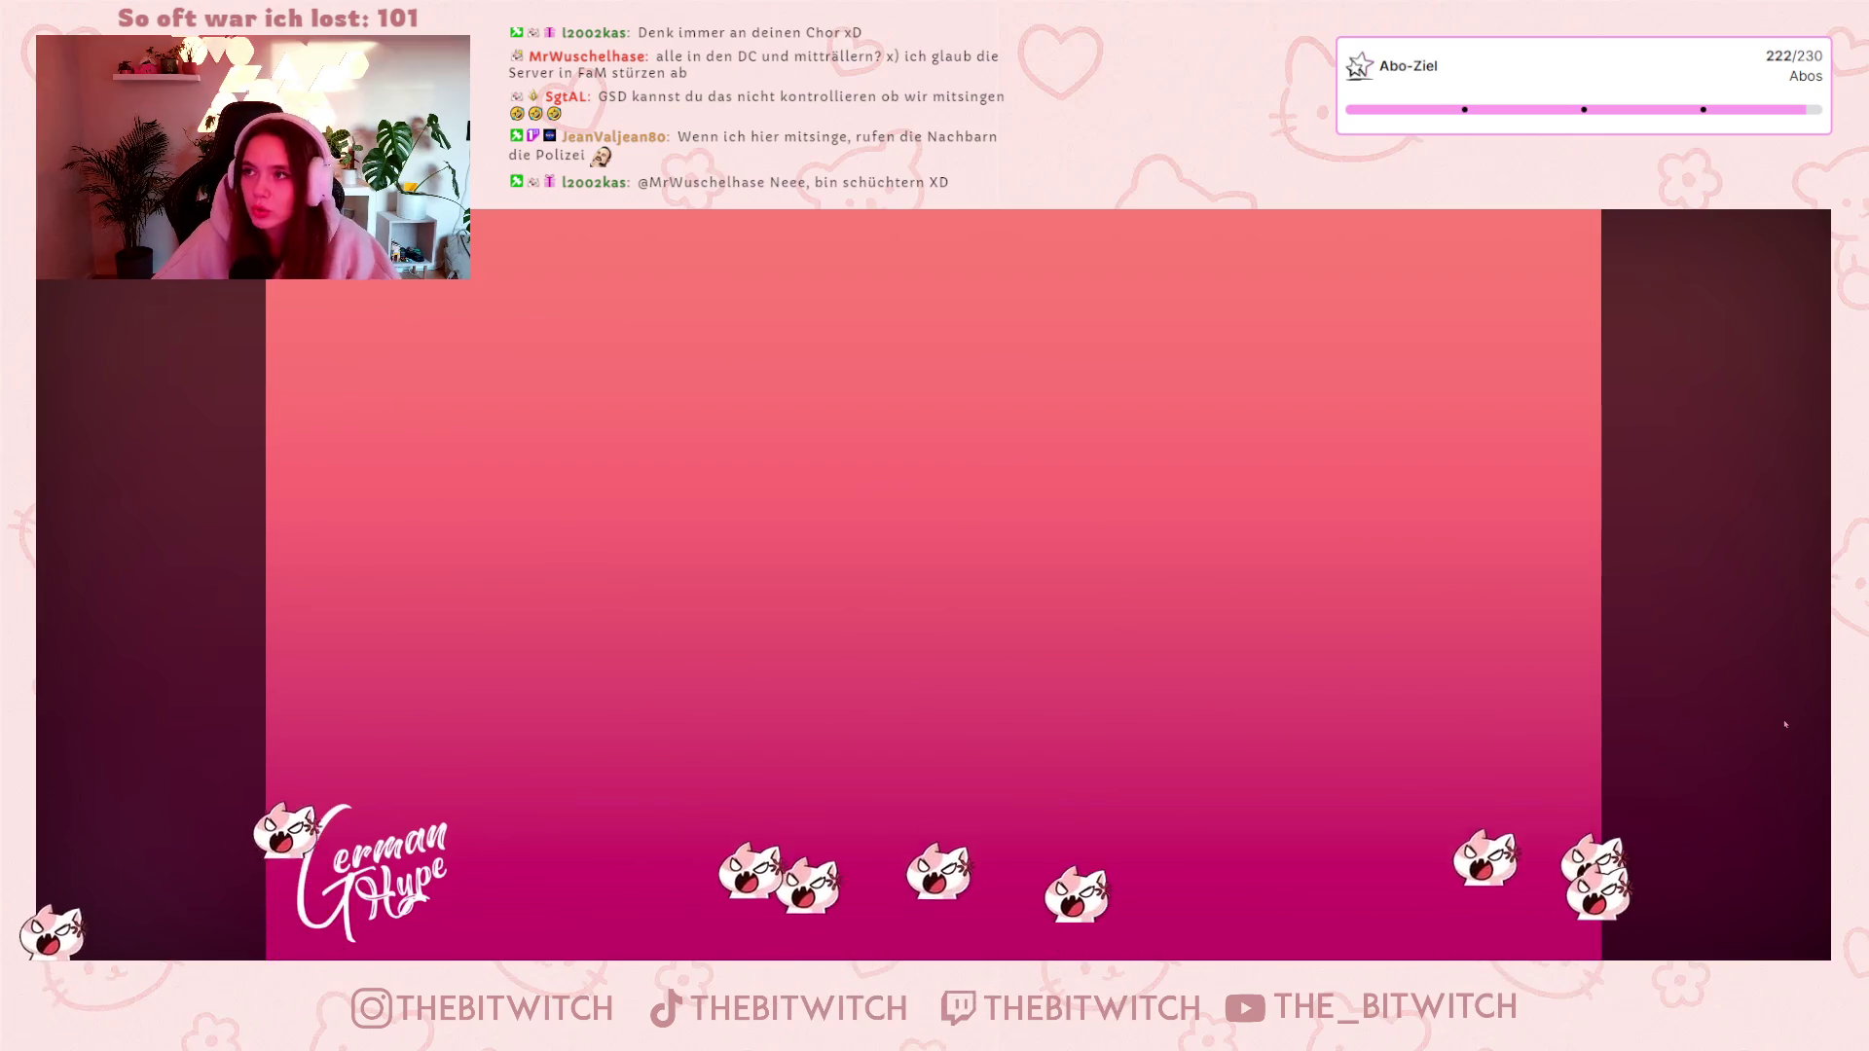
{"action": "left_click", "coordinate": [1301, 779]}
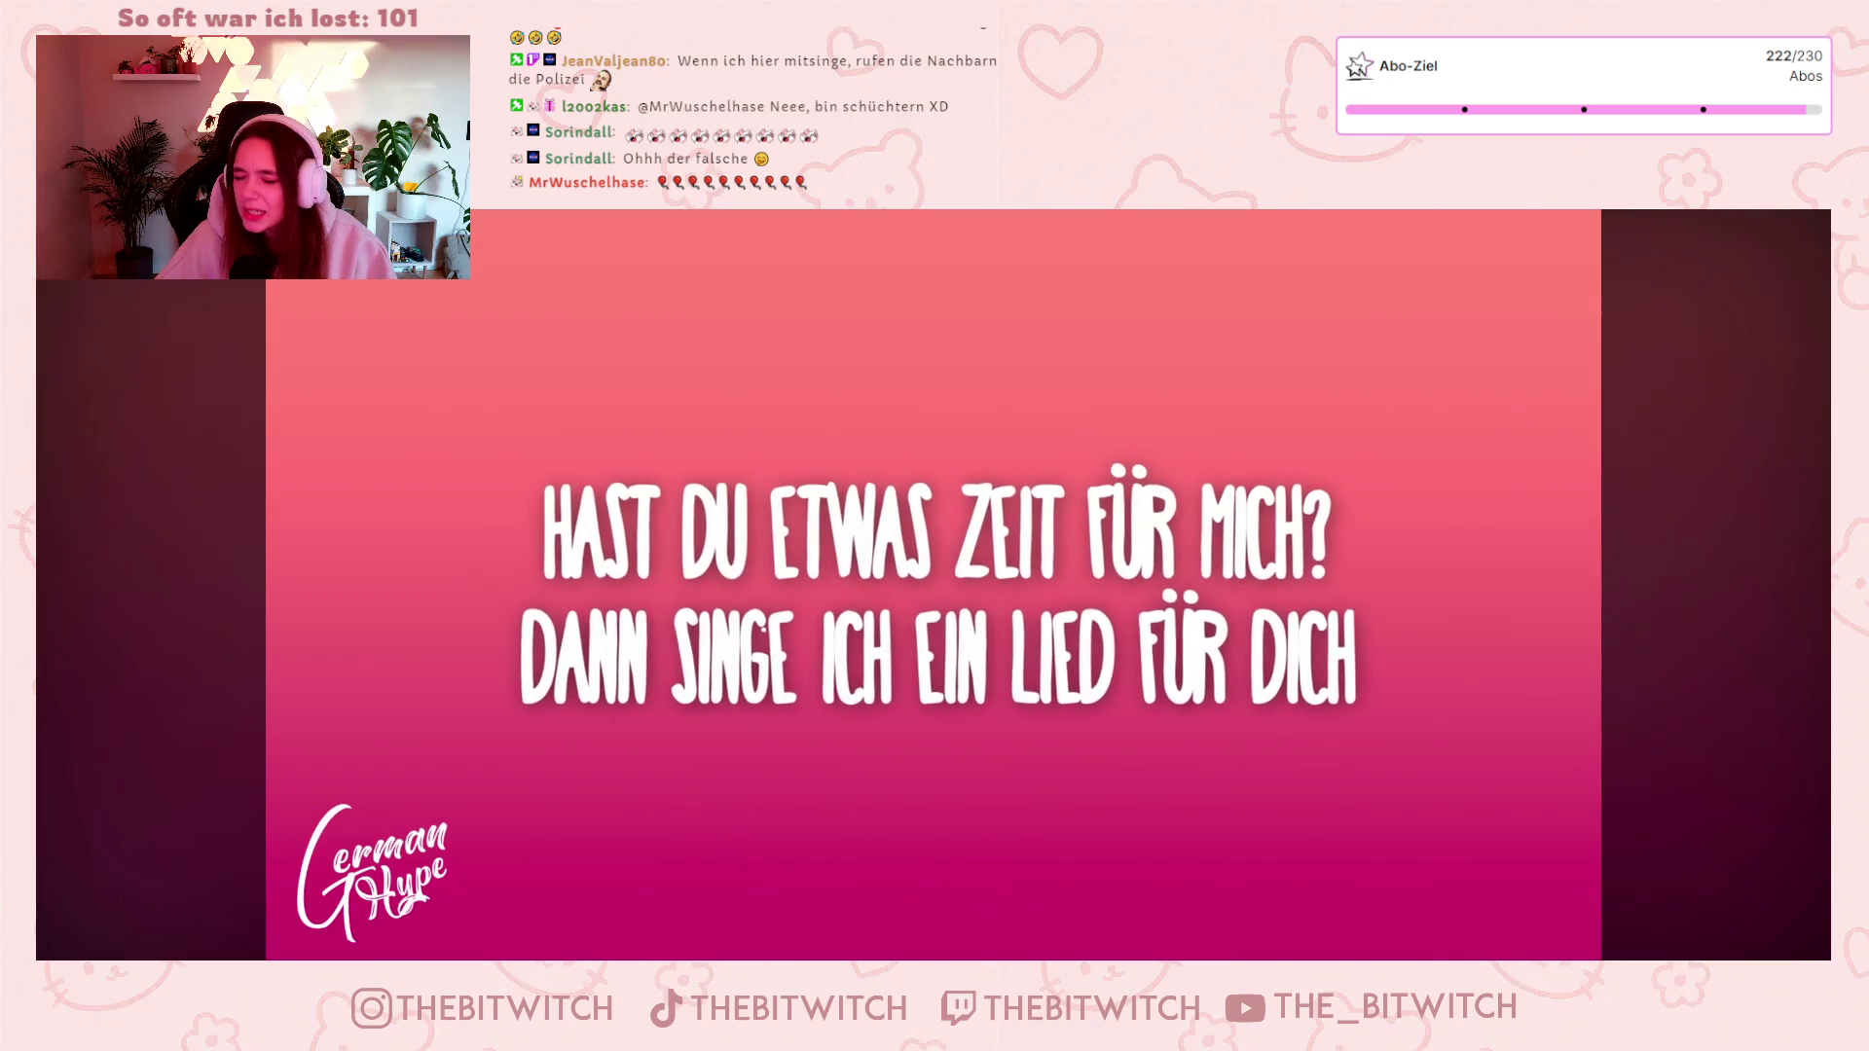
{"action": "left_click", "coordinate": [1392, 727]}
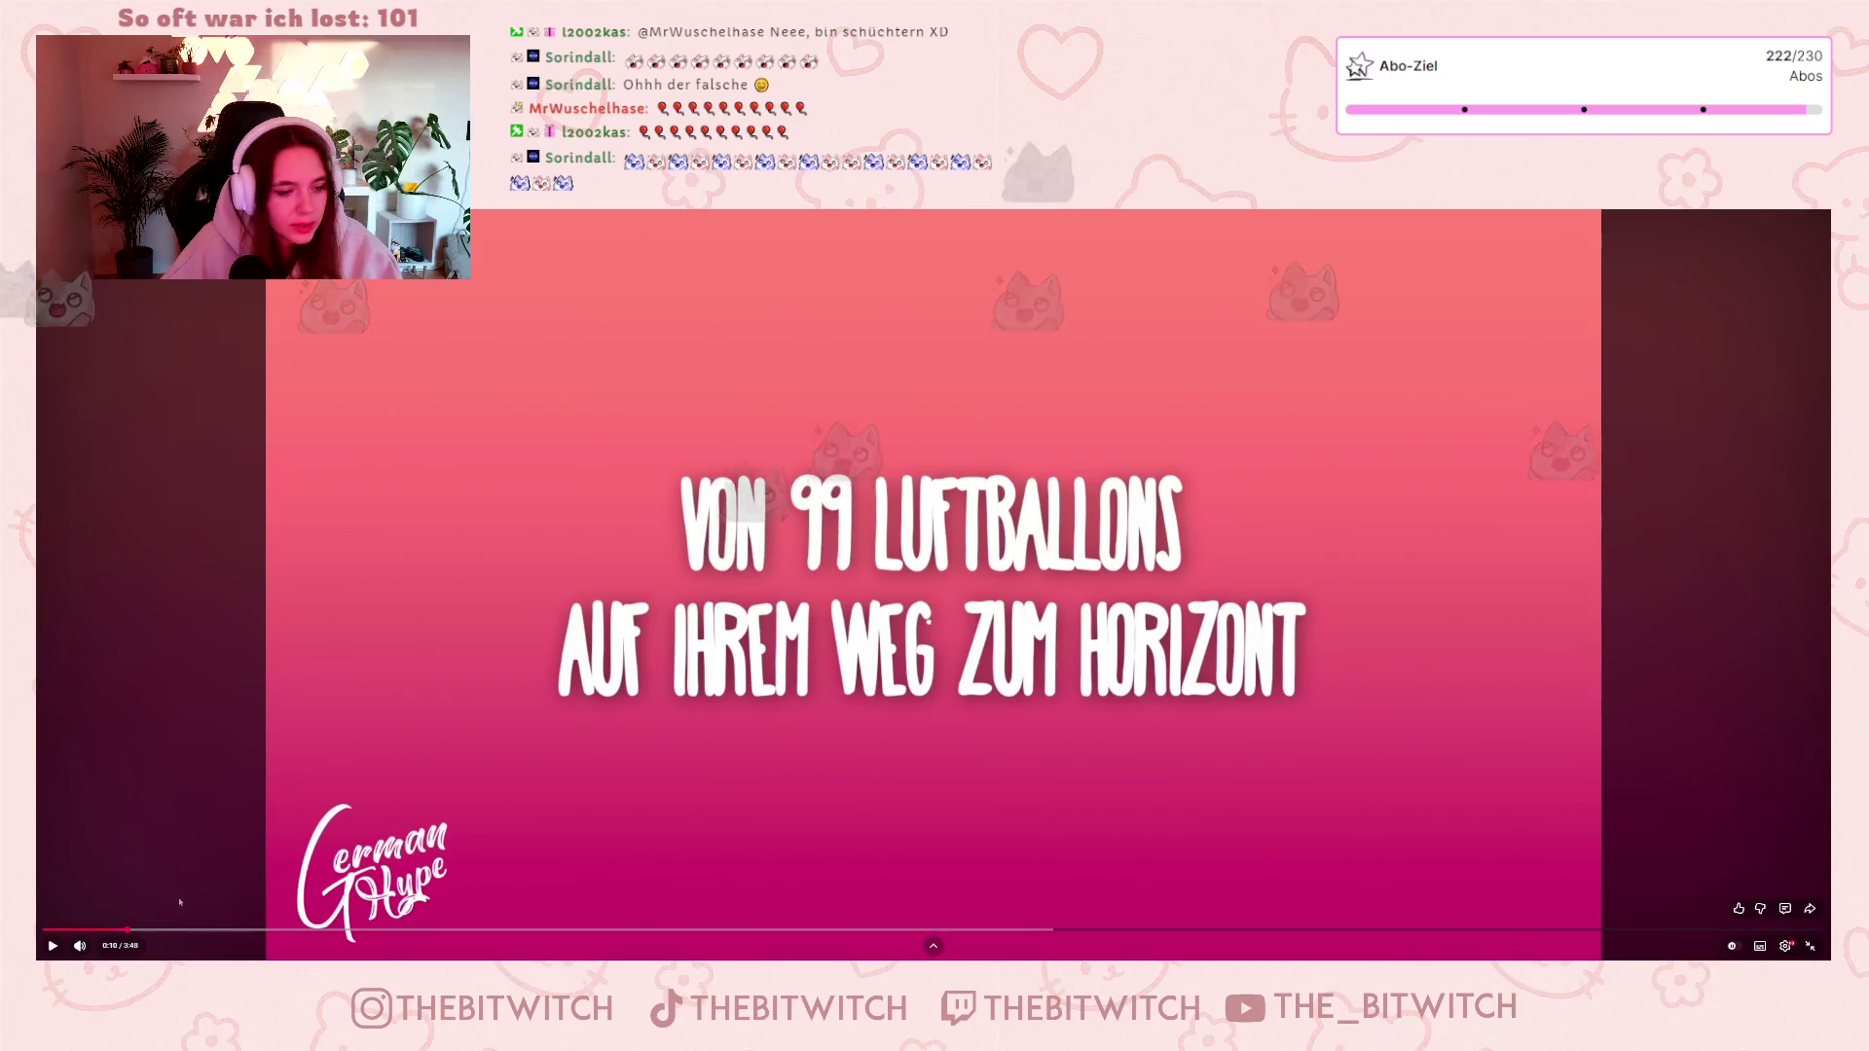
{"action": "left_click", "coordinate": [462, 930]}
Seek forward twice through the song, then jump back to 0:00, paused.
{"action": "left_click", "coordinate": [53, 946]}
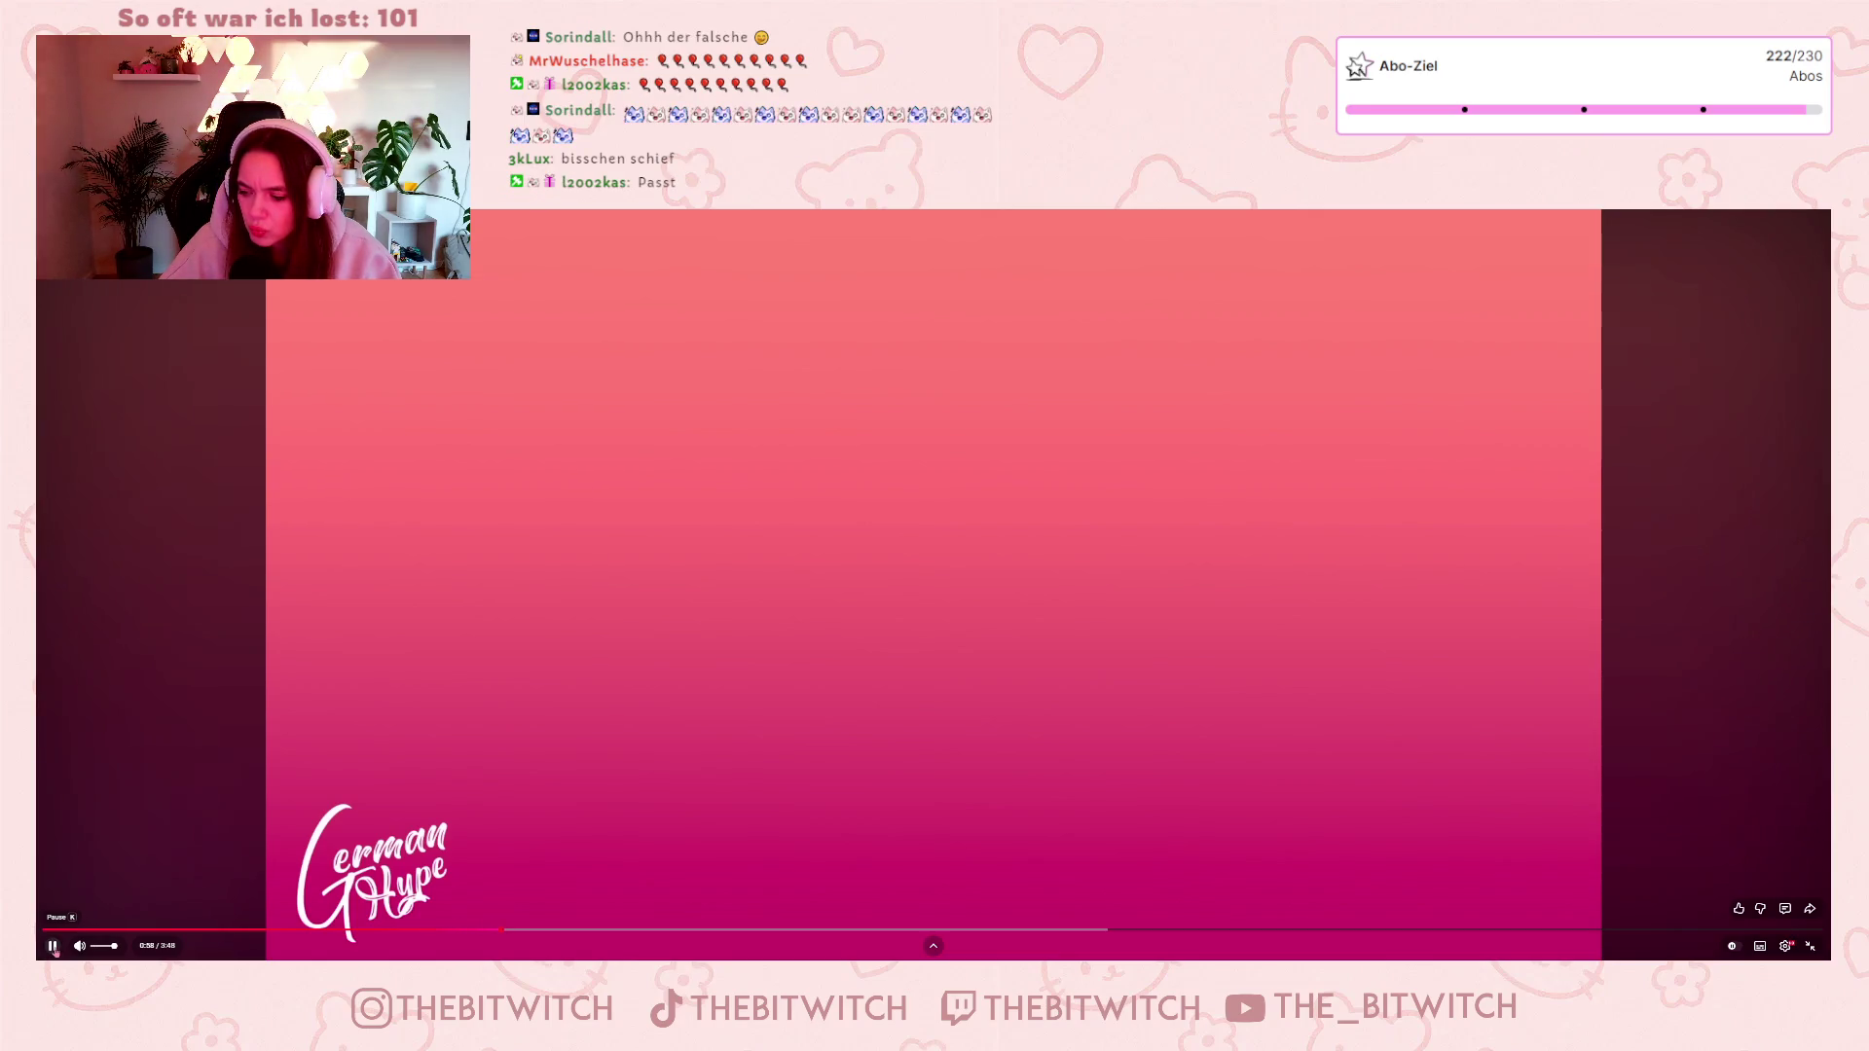
{"action": "left_click", "coordinate": [775, 936]}
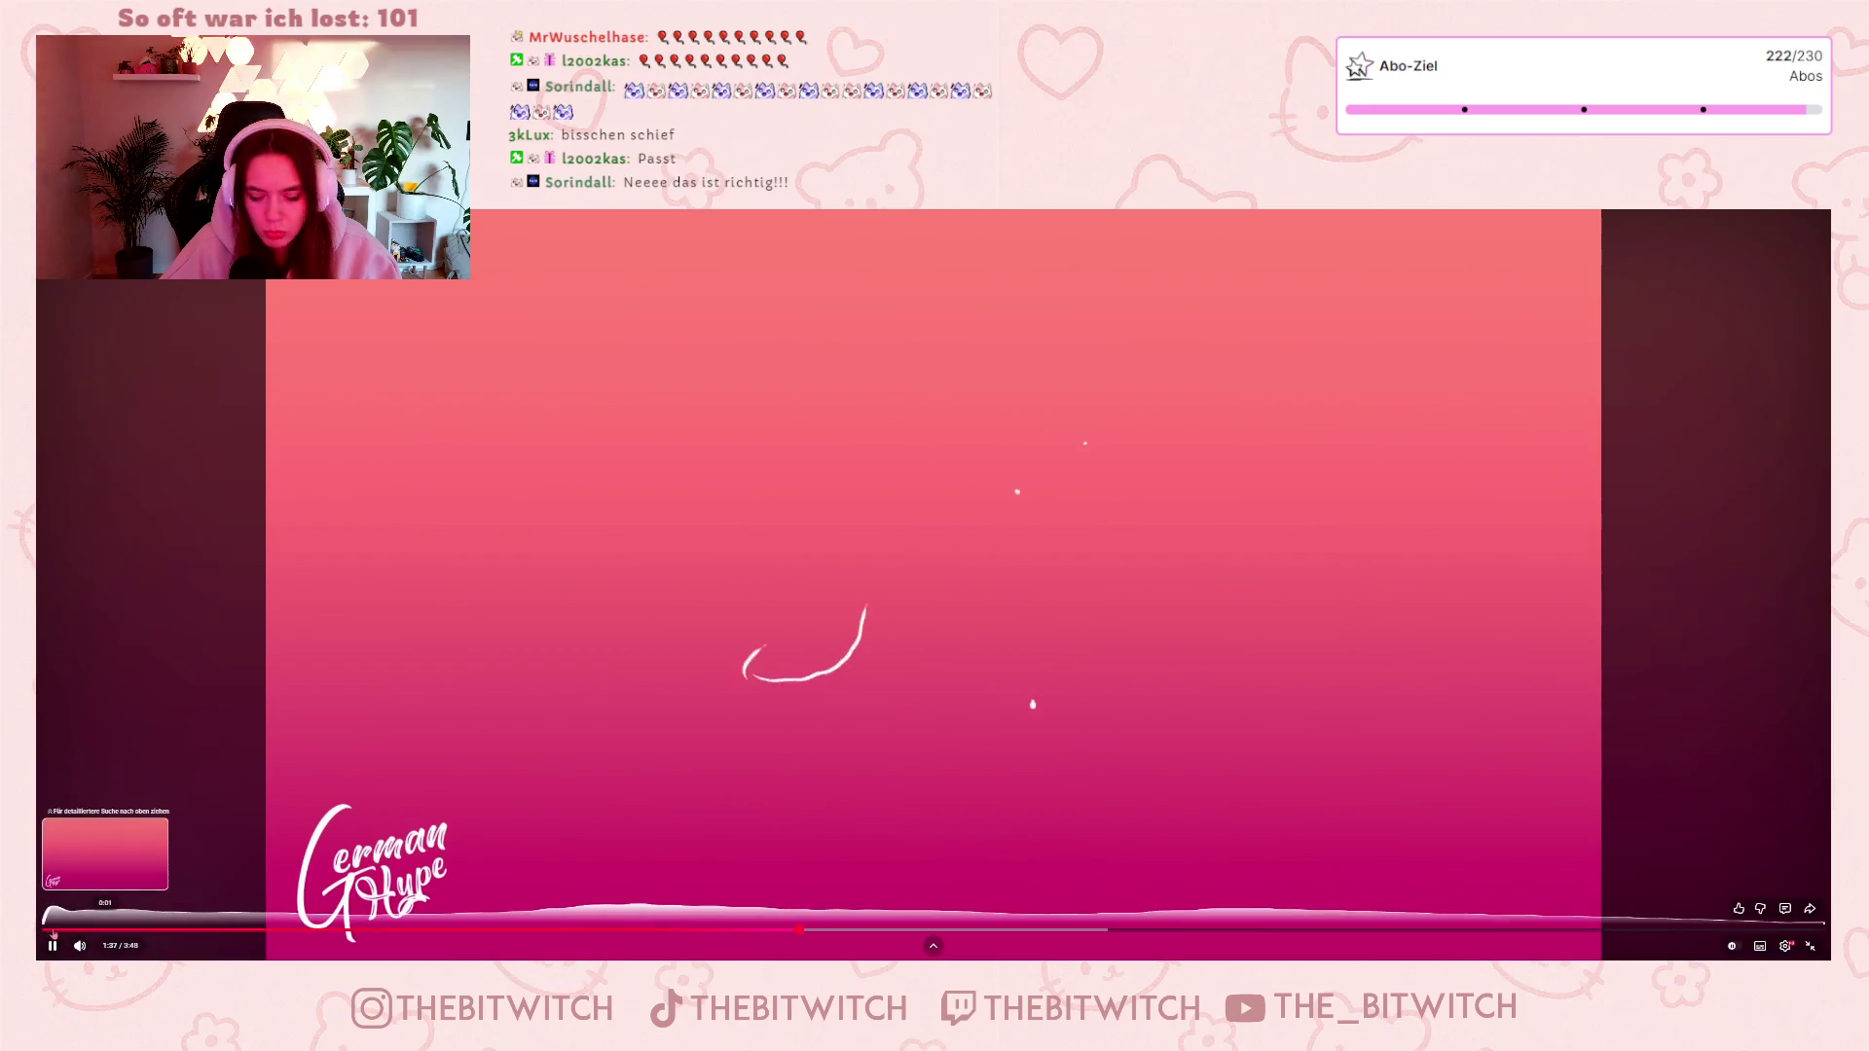
{"action": "left_click", "coordinate": [47, 931]}
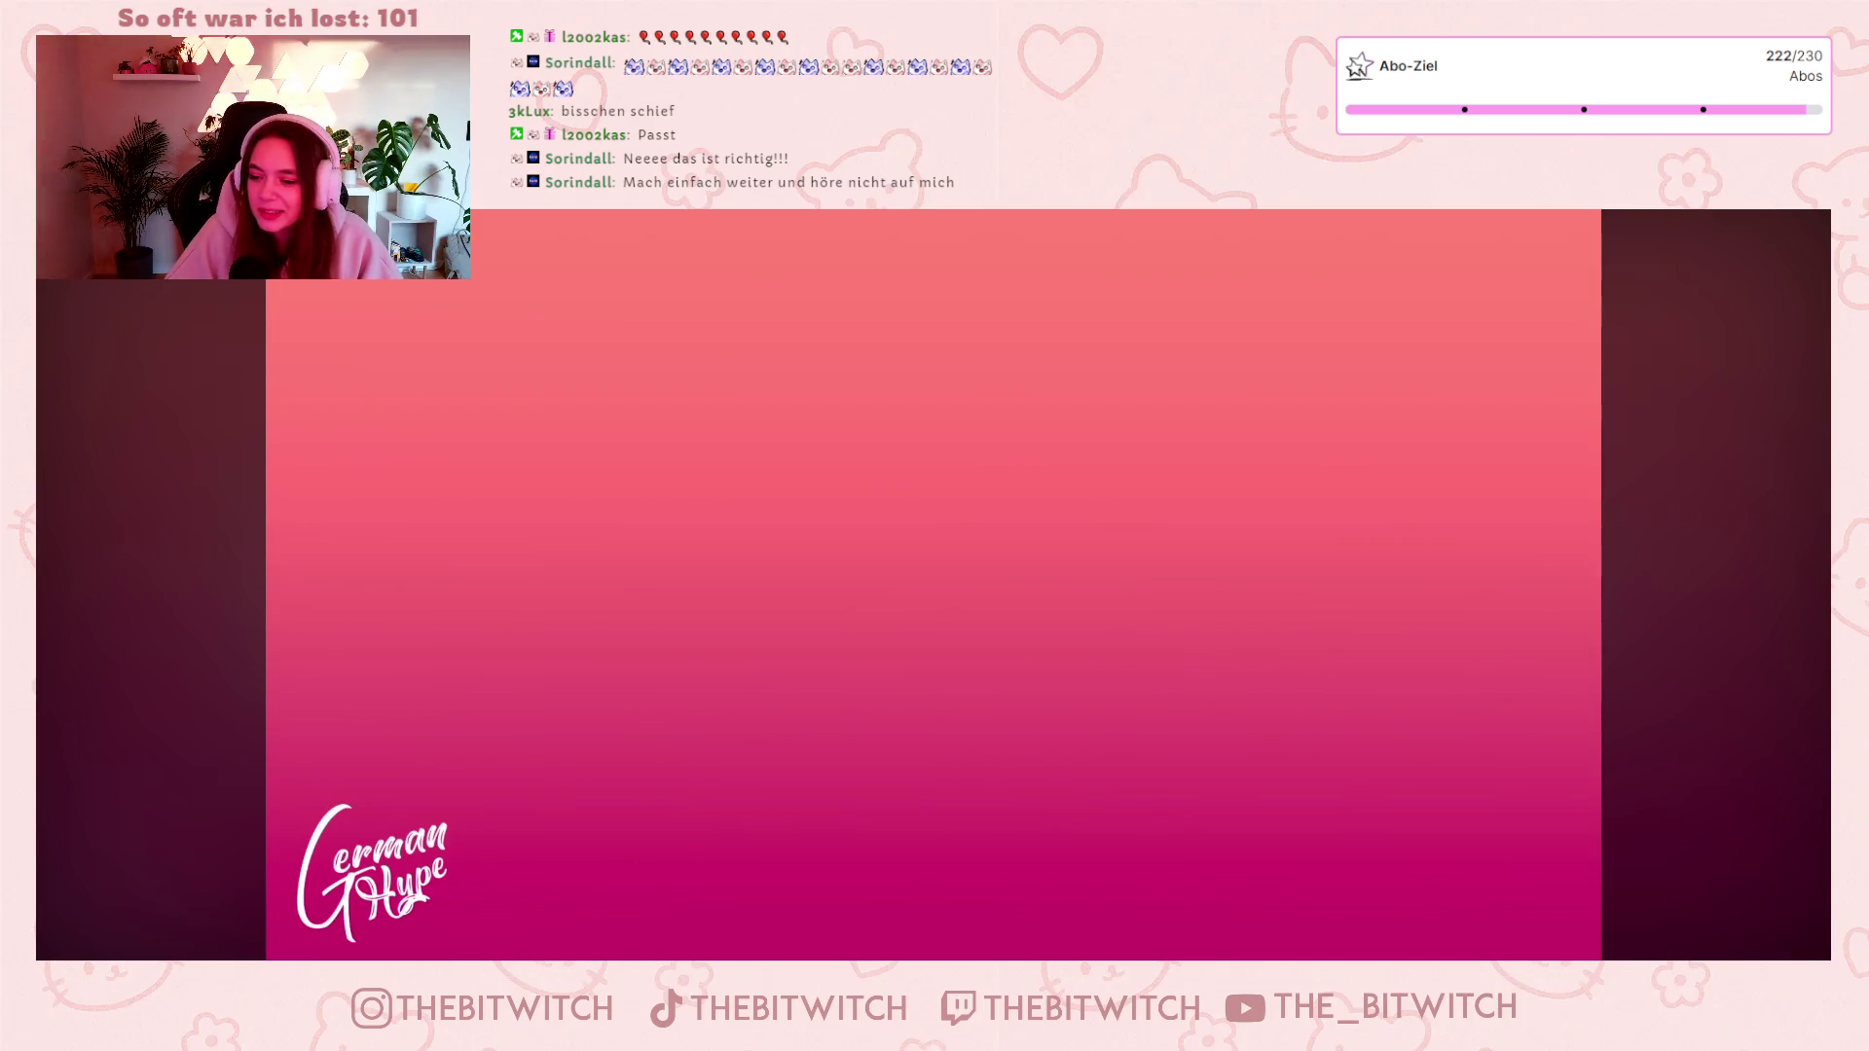
Restart the '99 Luftballons' video from 0:00 and let it play through to the outro.
{"action": "mouse_move", "coordinate": [637, 649]}
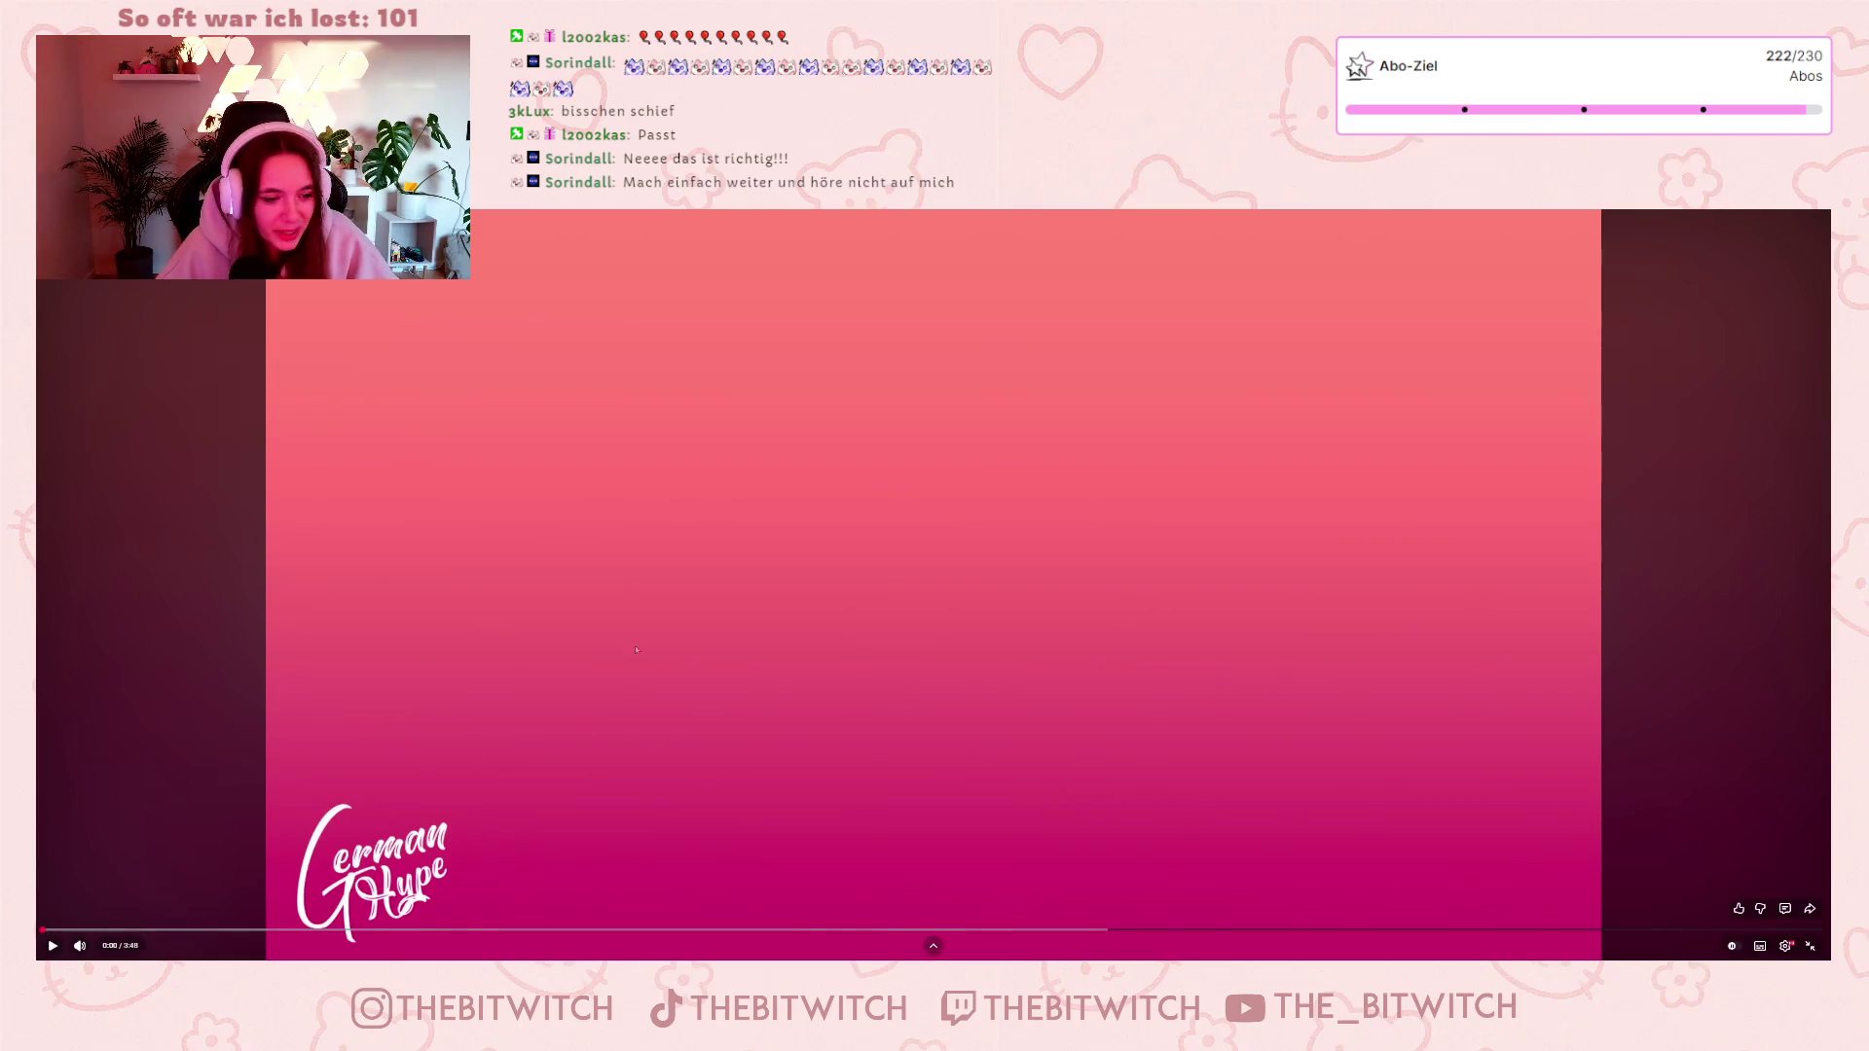
{"action": "left_click", "coordinate": [675, 613]}
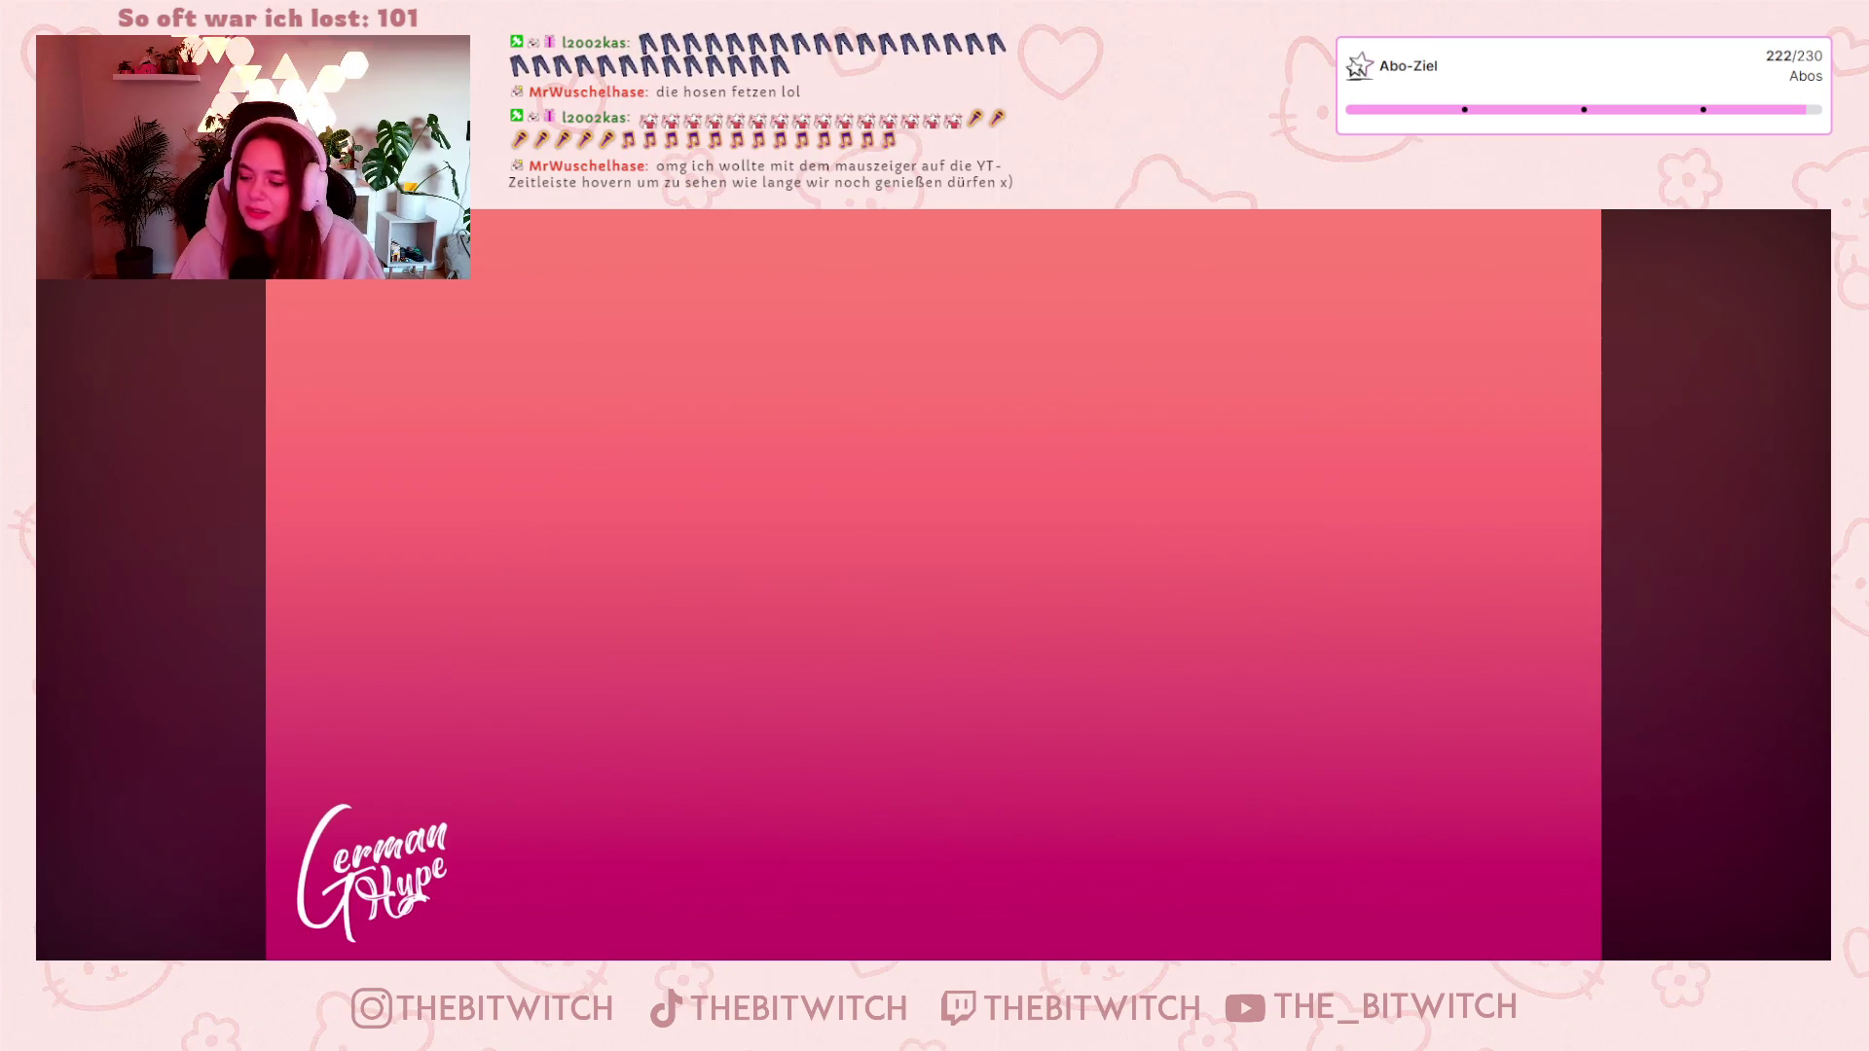
Pause the nearly finished '99 Luftballons' karaoke video.
{"action": "mouse_move", "coordinate": [817, 658]}
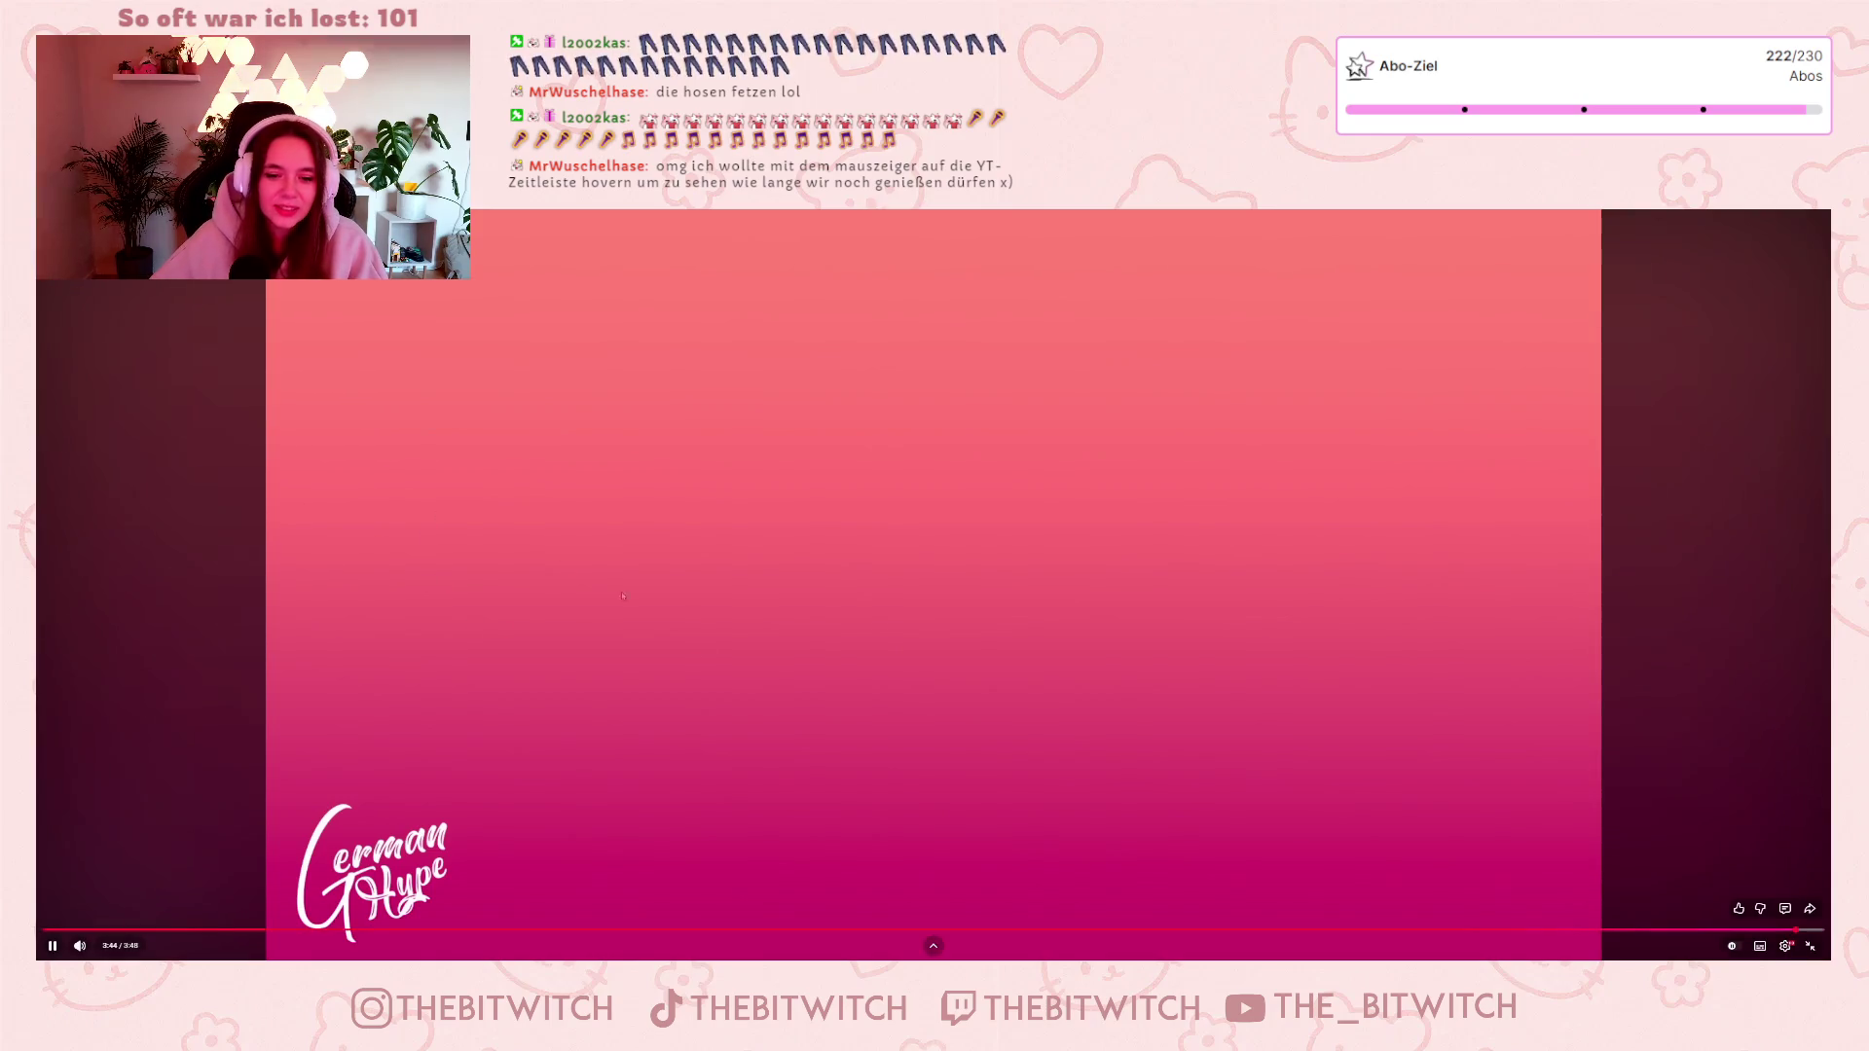
{"action": "left_click", "coordinate": [812, 668]}
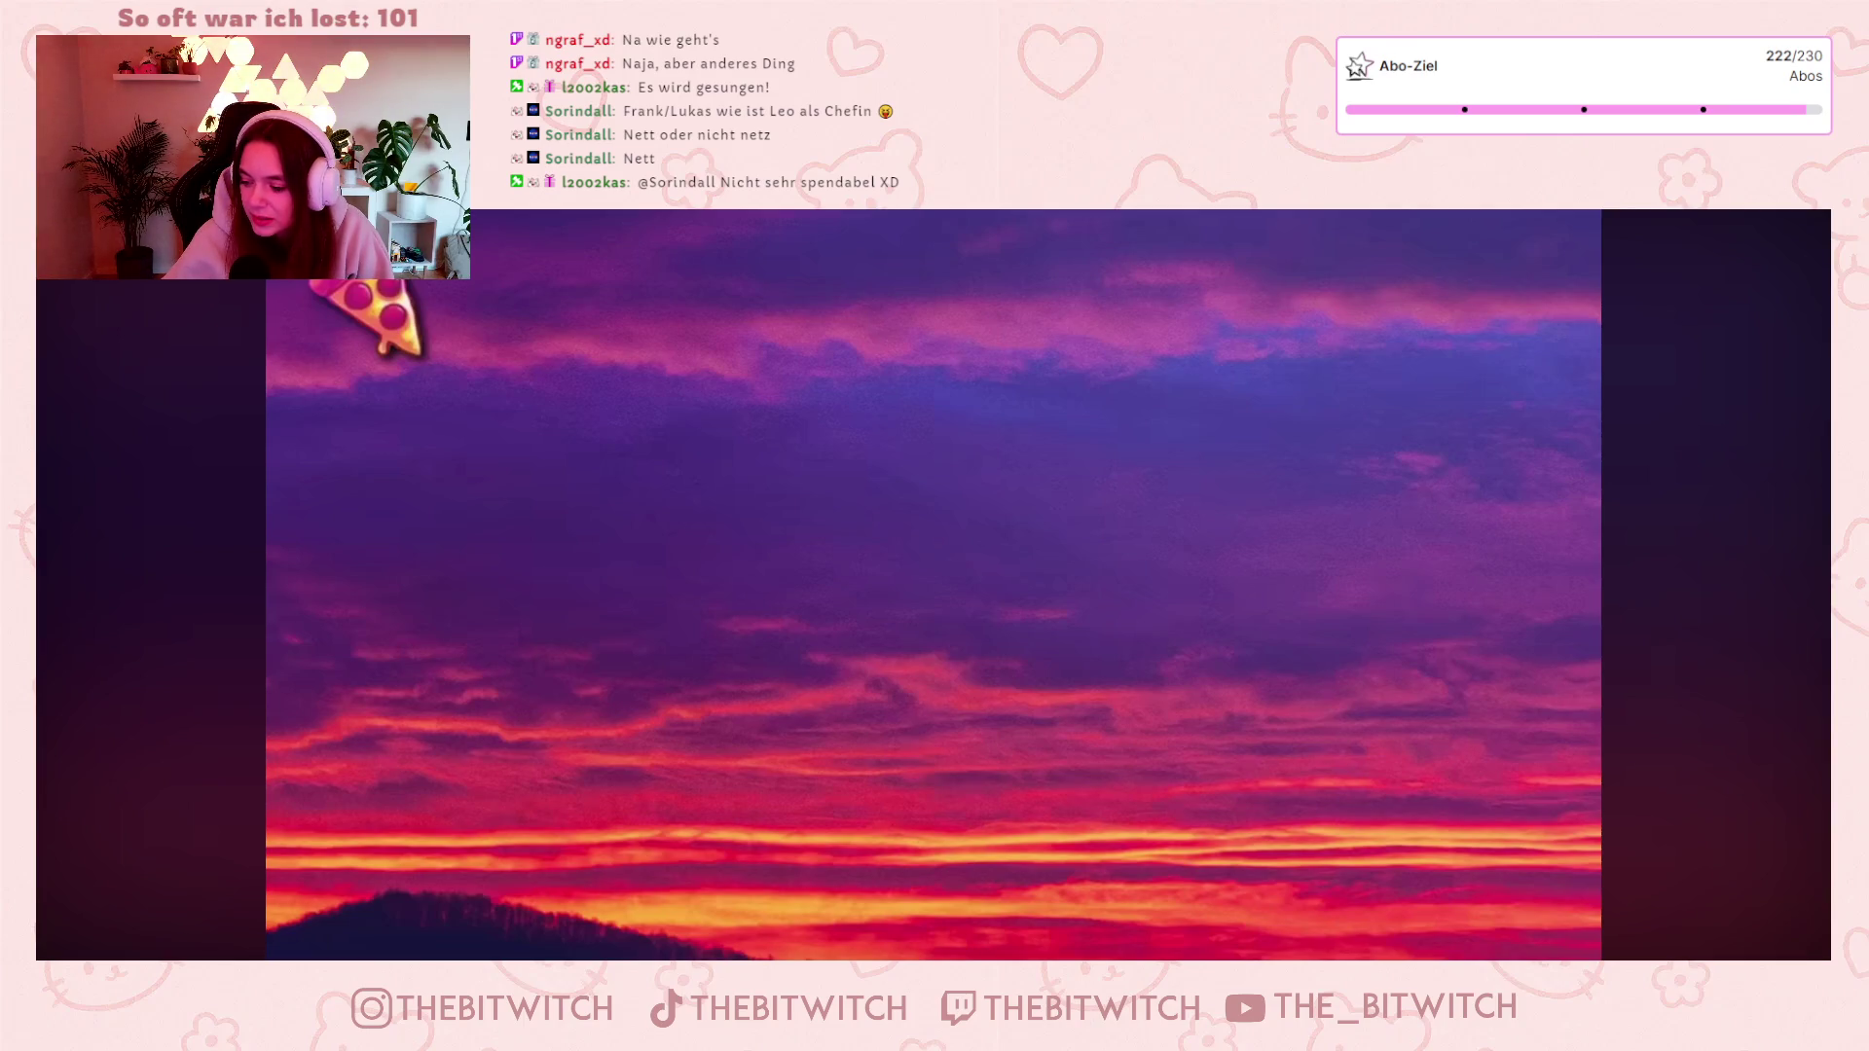
{"action": "mouse_move", "coordinate": [881, 878]}
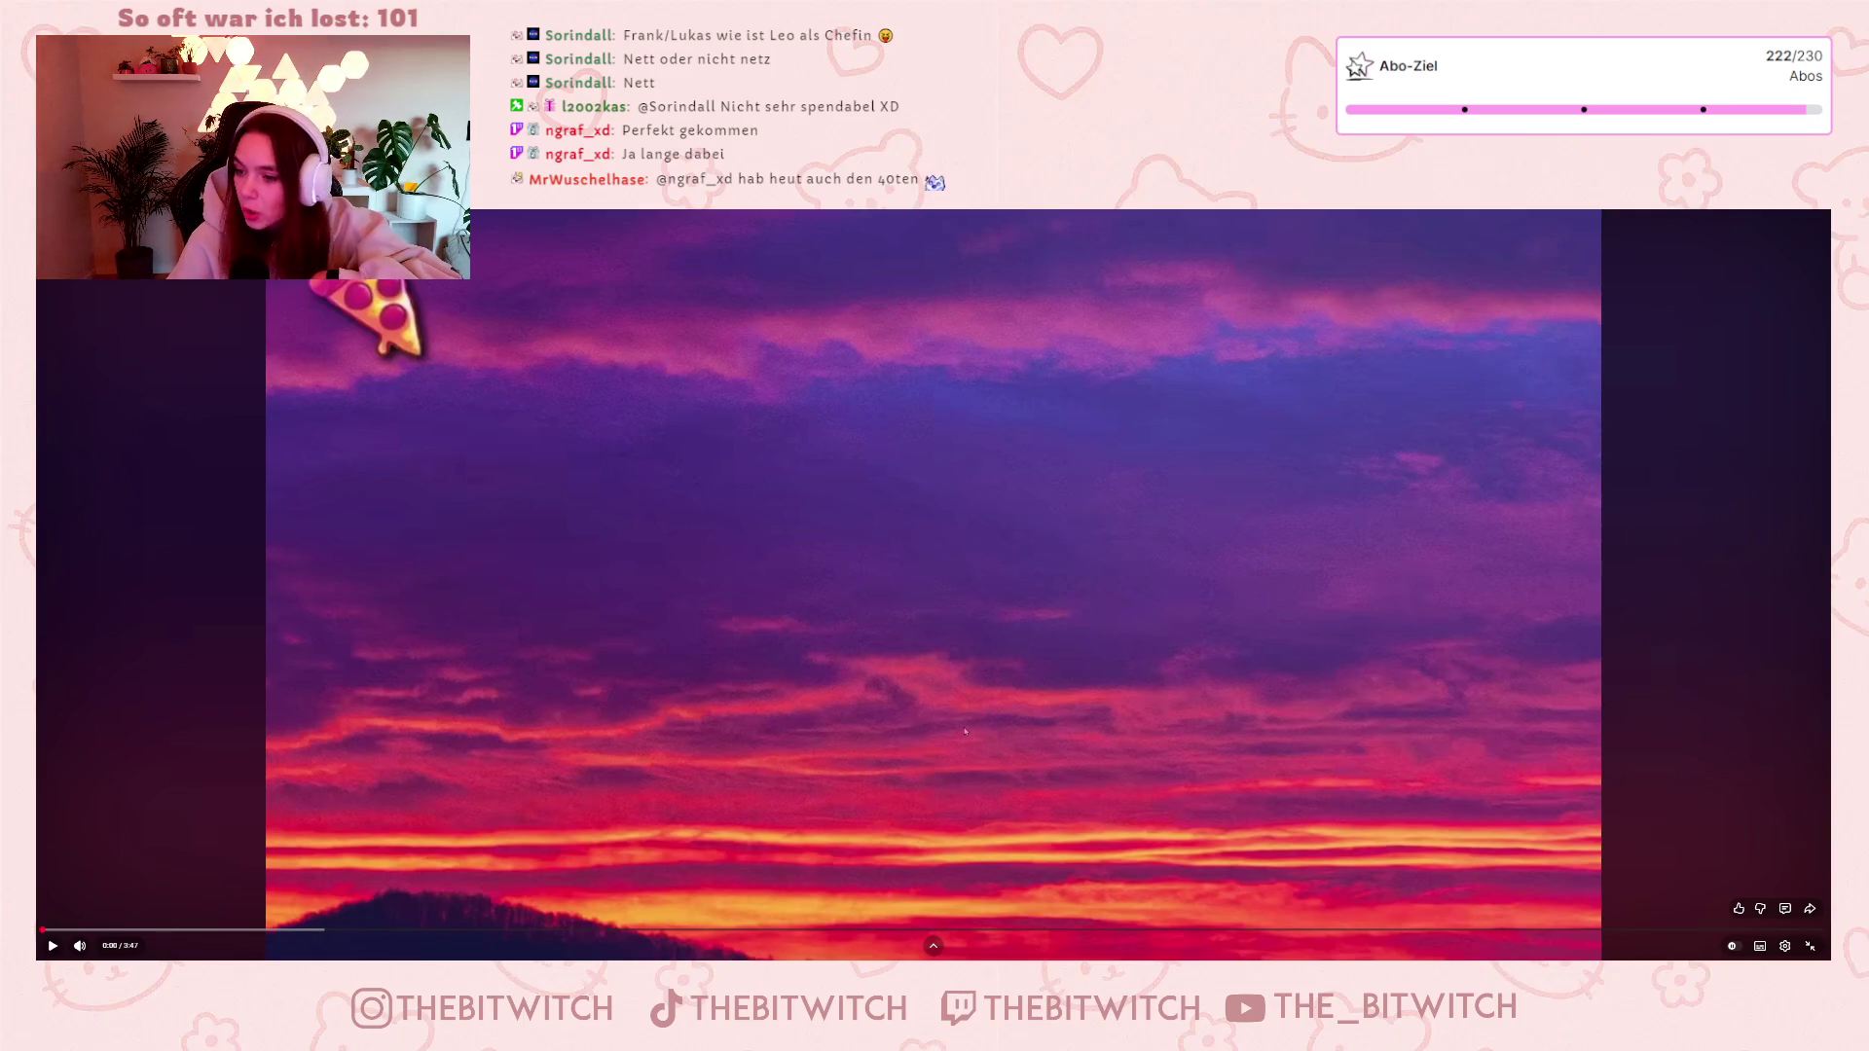
{"action": "left_click", "coordinate": [986, 703]}
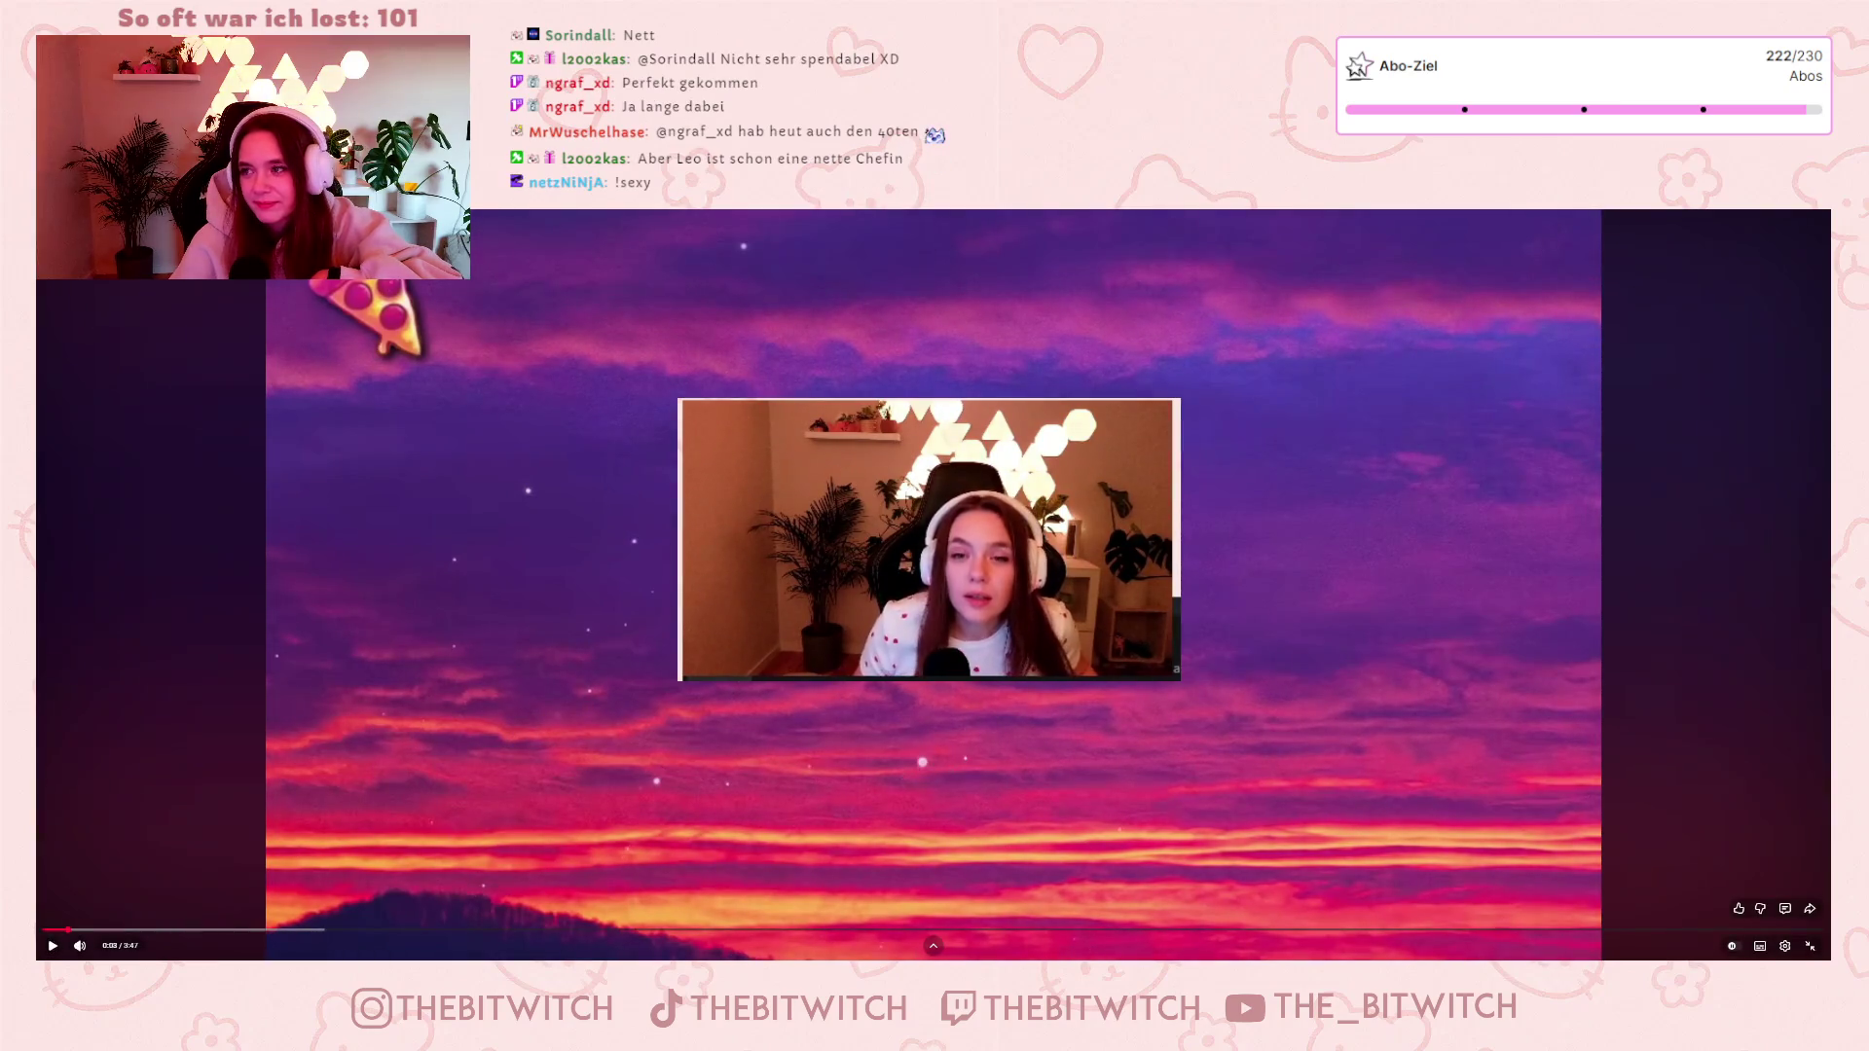
Pause the sunset lyric video, rewind it to the start, then pause near 0:54 and open Settings.
{"action": "key", "text": "space"}
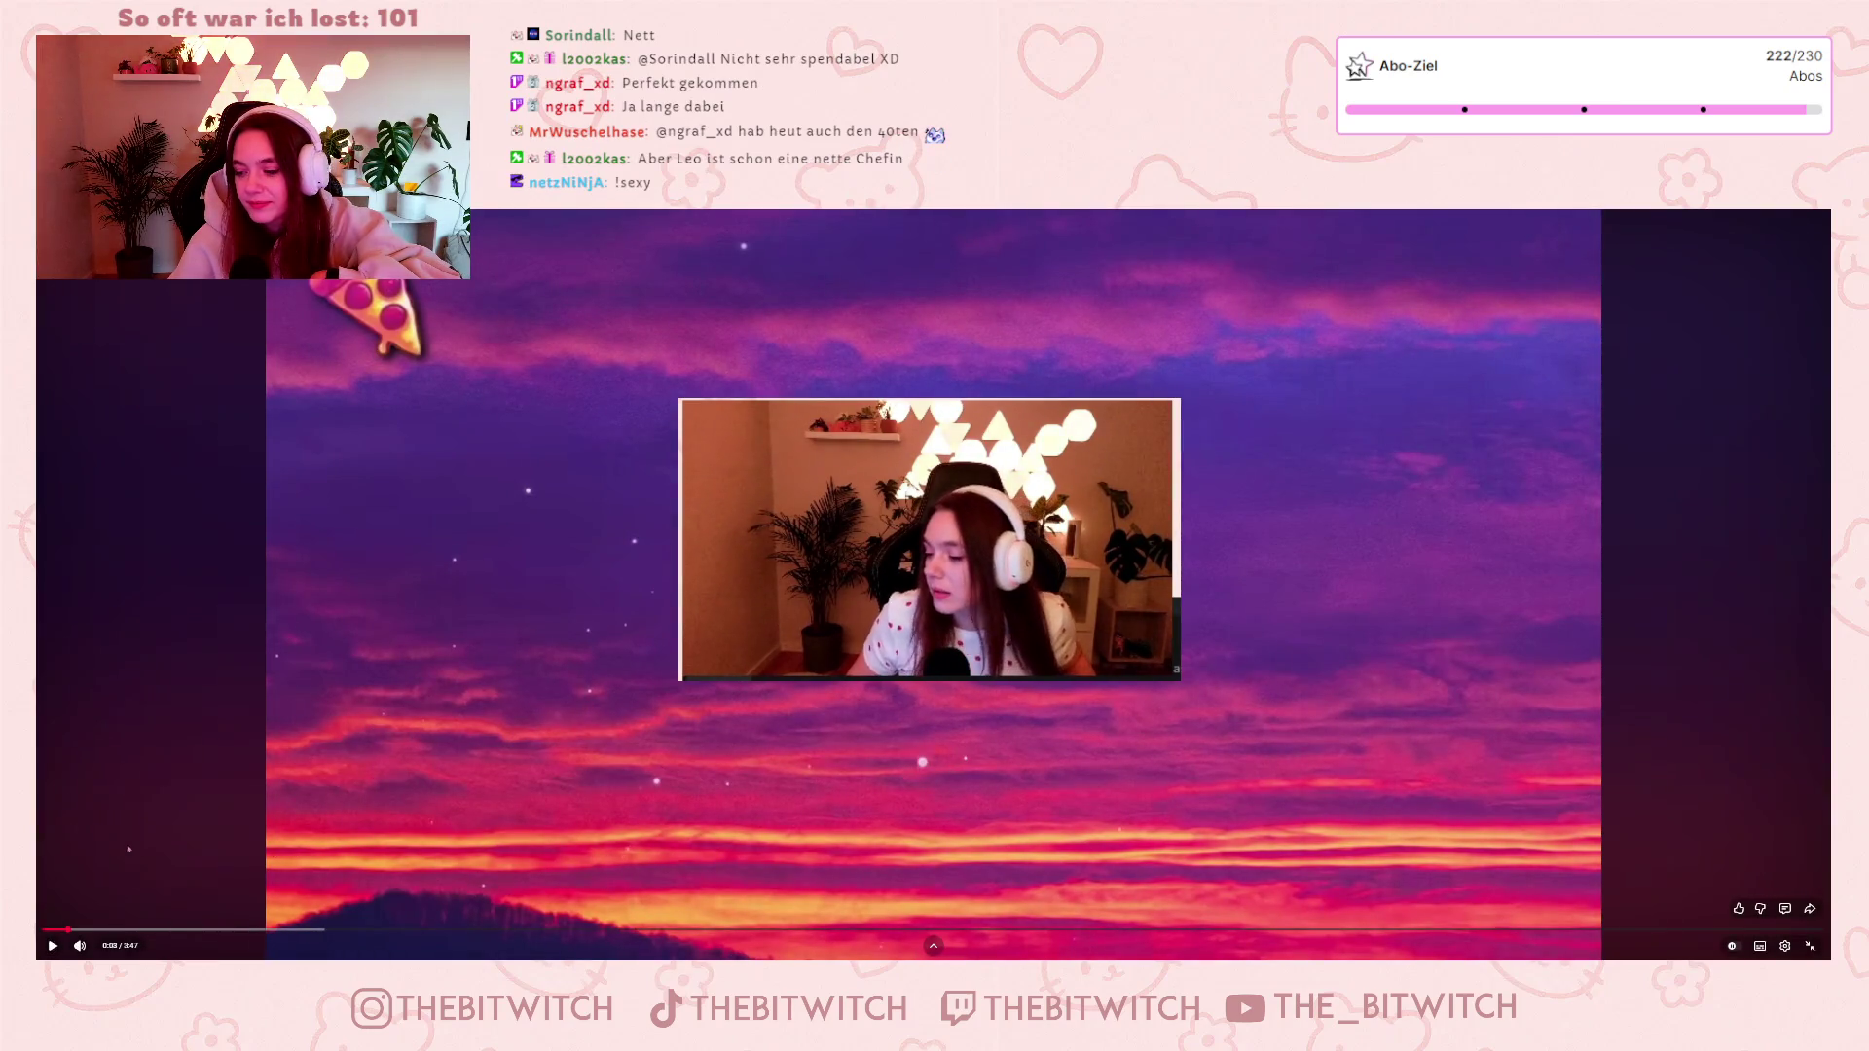
{"action": "left_click", "coordinate": [49, 930]}
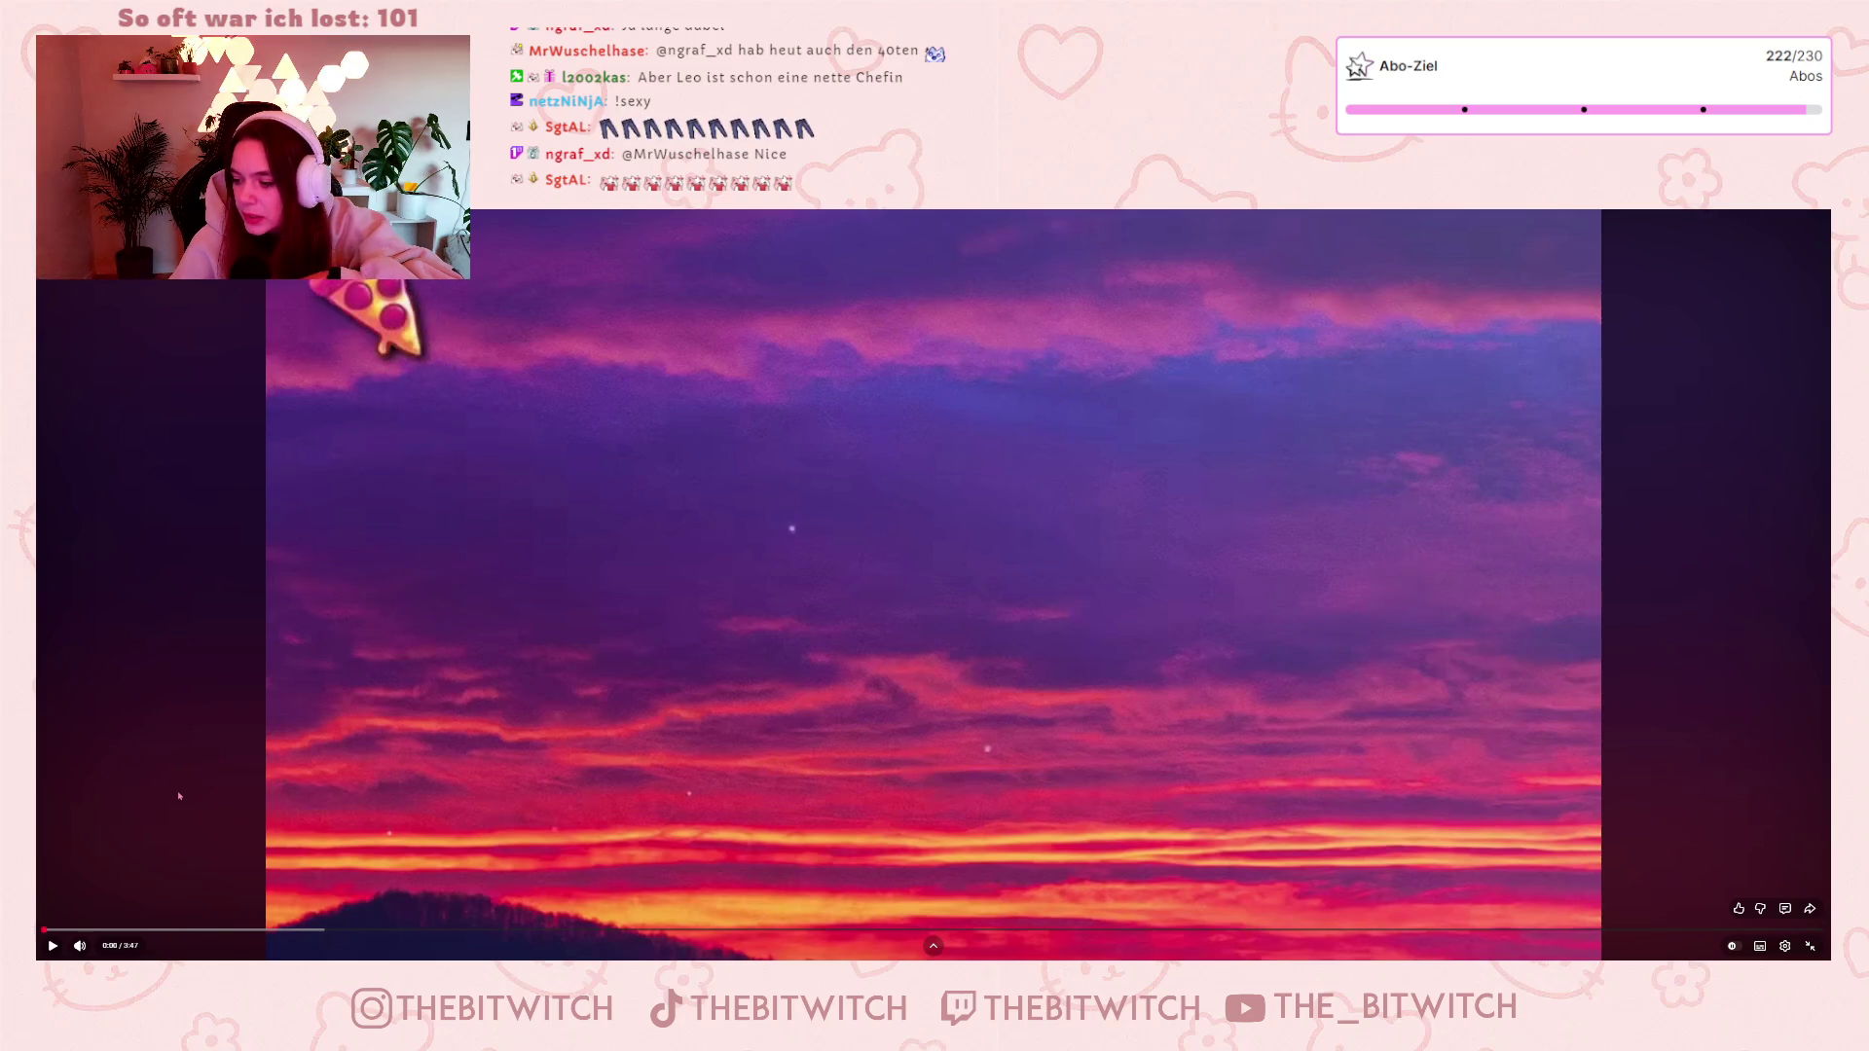
{"action": "mouse_move", "coordinate": [171, 805]}
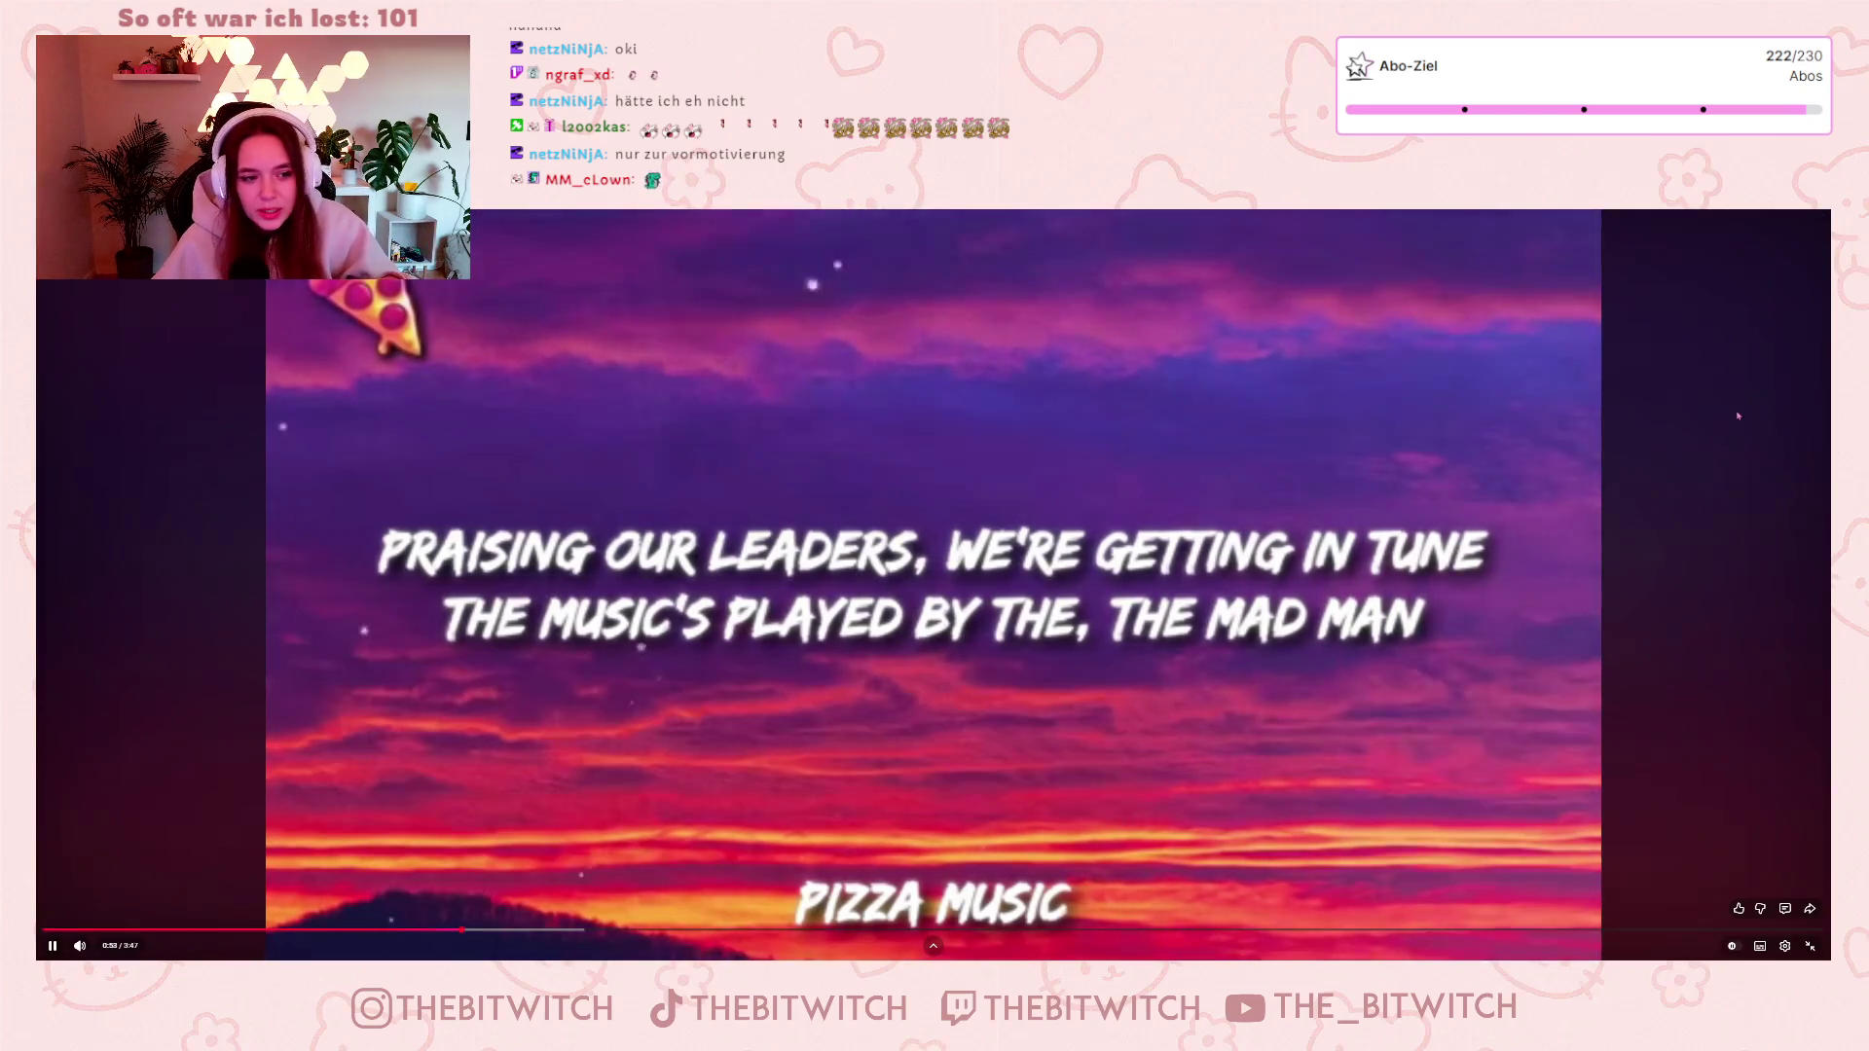
{"action": "left_click", "coordinate": [1498, 577]}
{"action": "left_click", "coordinate": [1785, 946]}
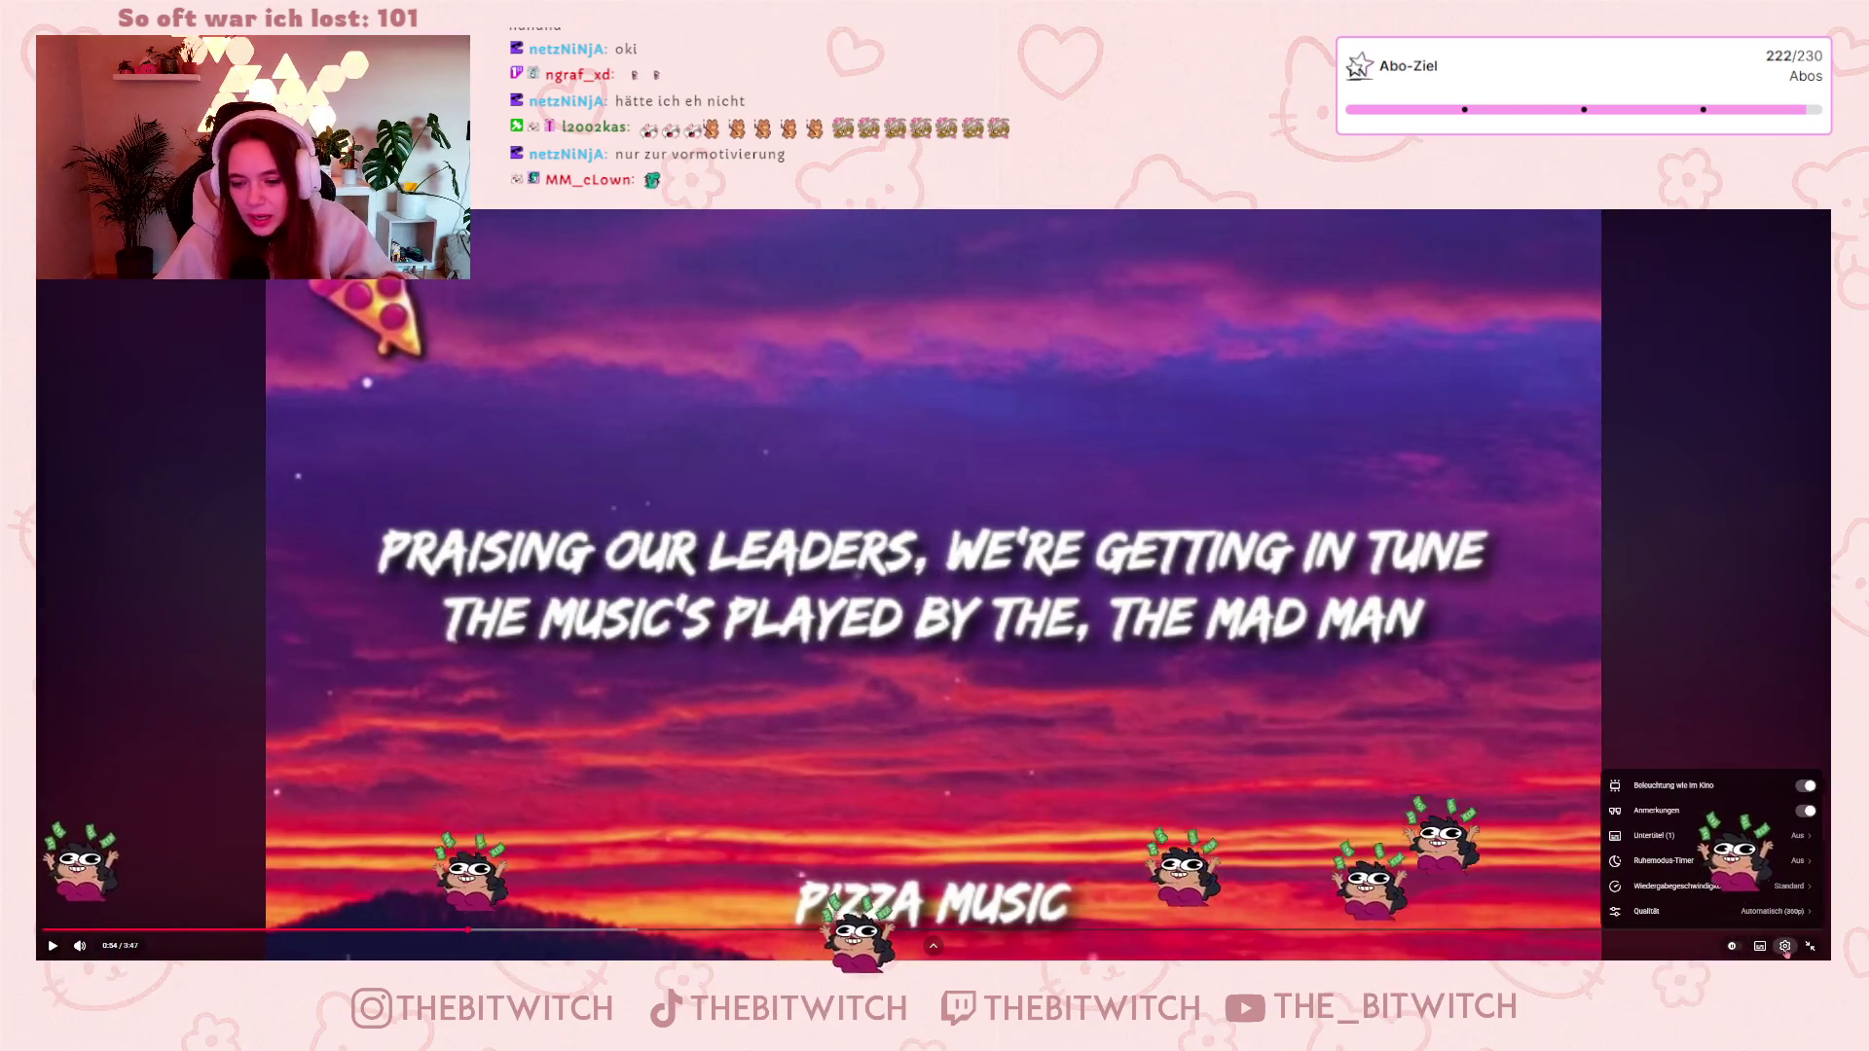
Switch the video to a different playback quality, rewind to 0:49 and resume playing.
{"action": "left_click", "coordinate": [1777, 915]}
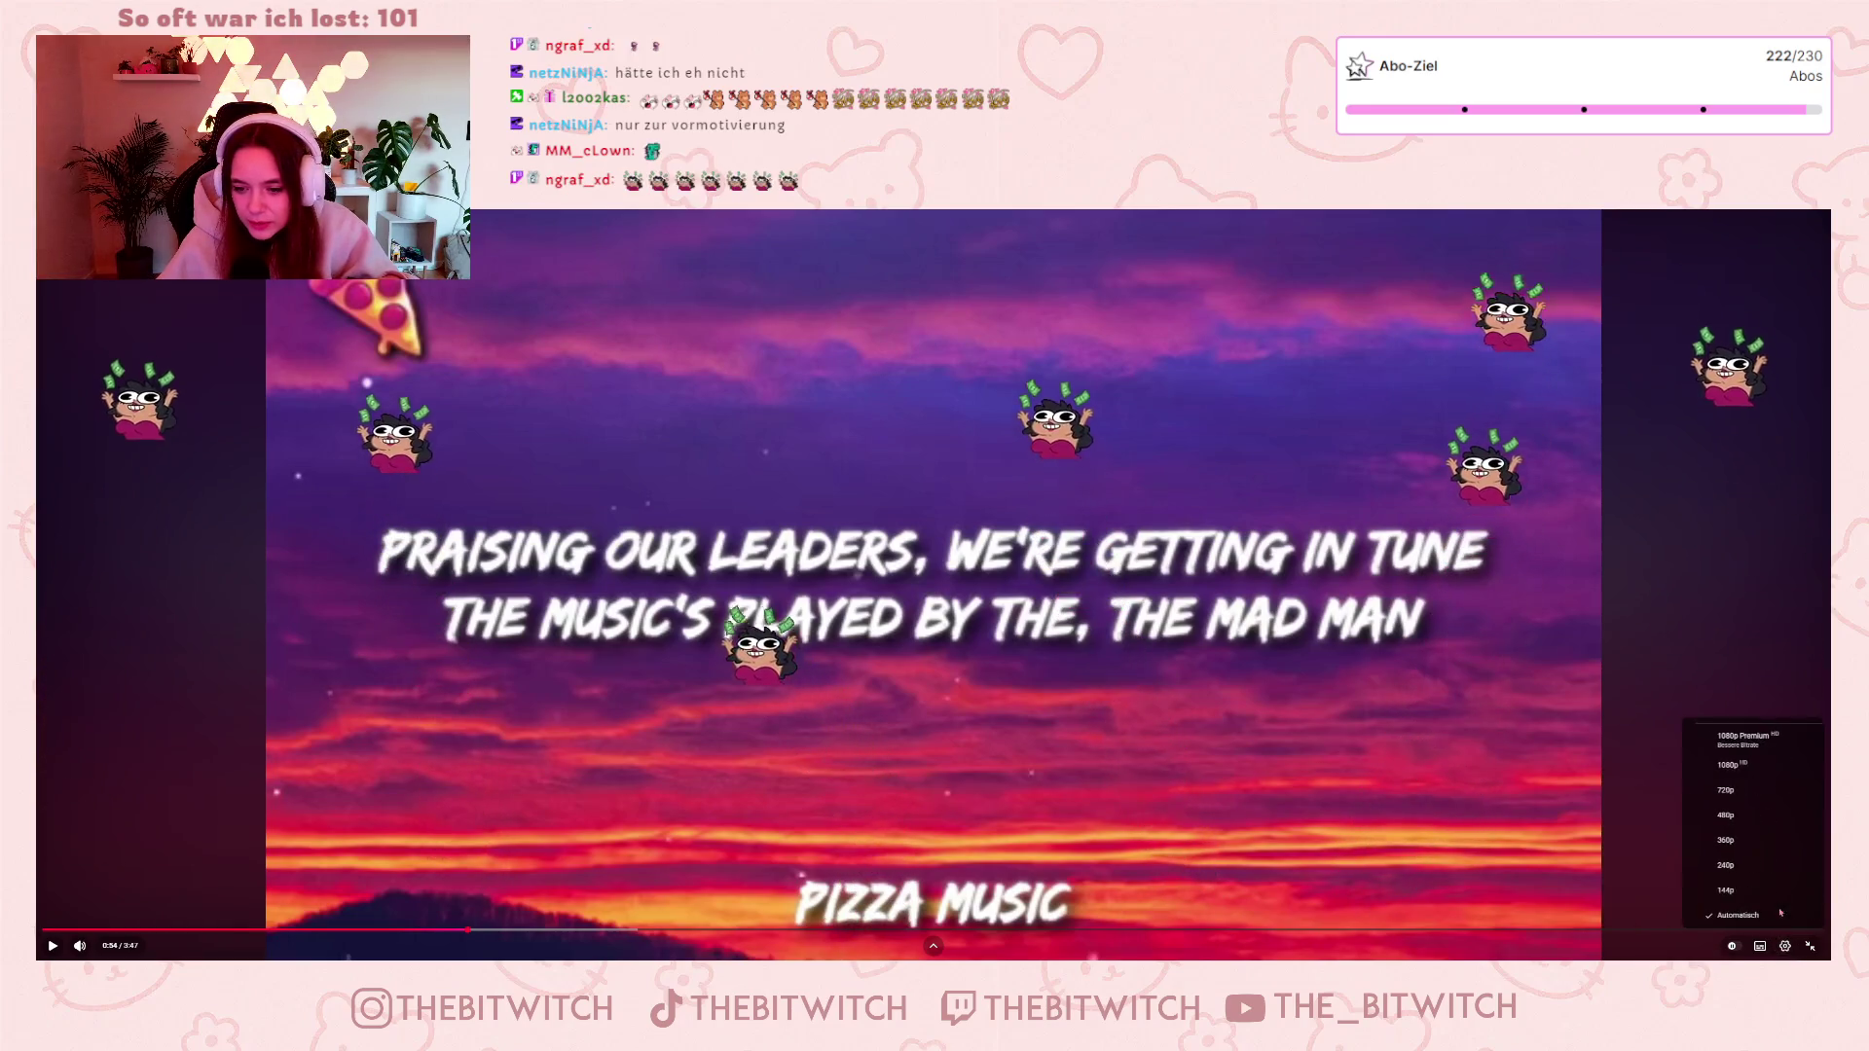
{"action": "left_click", "coordinate": [1776, 747]}
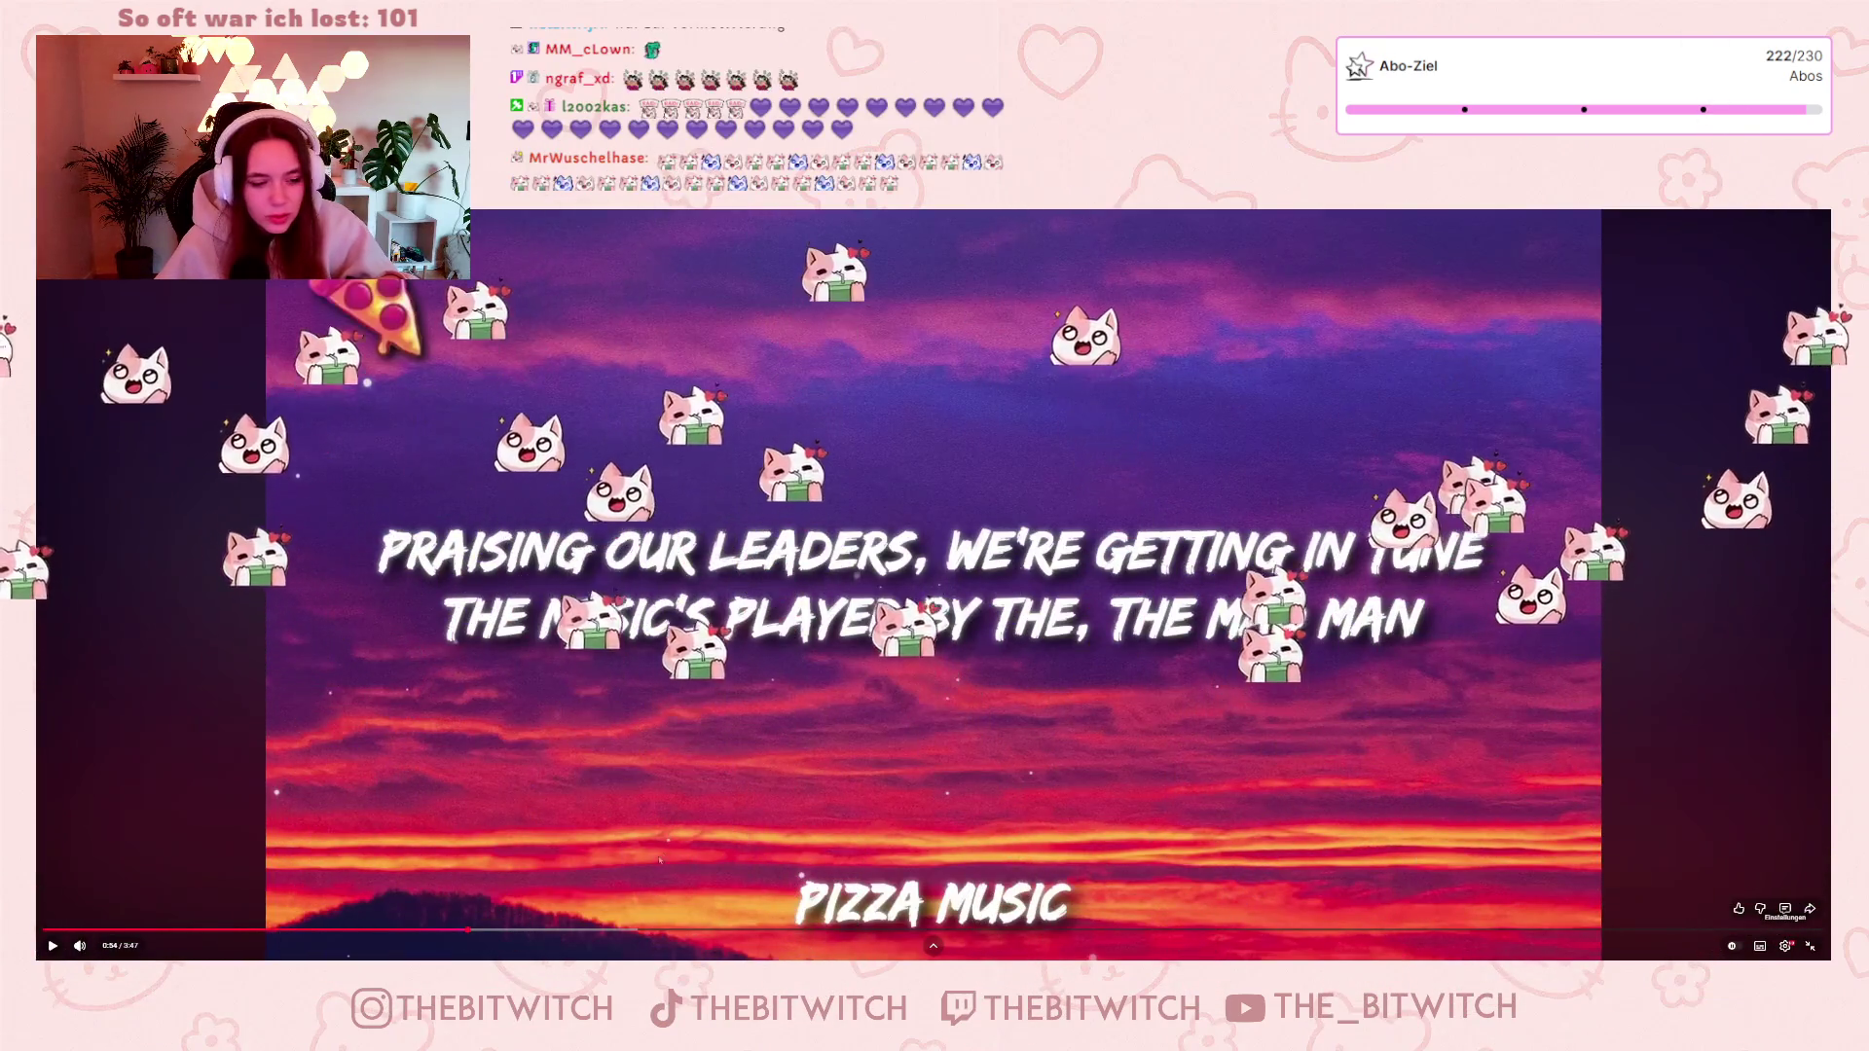
{"action": "left_click", "coordinate": [429, 932]}
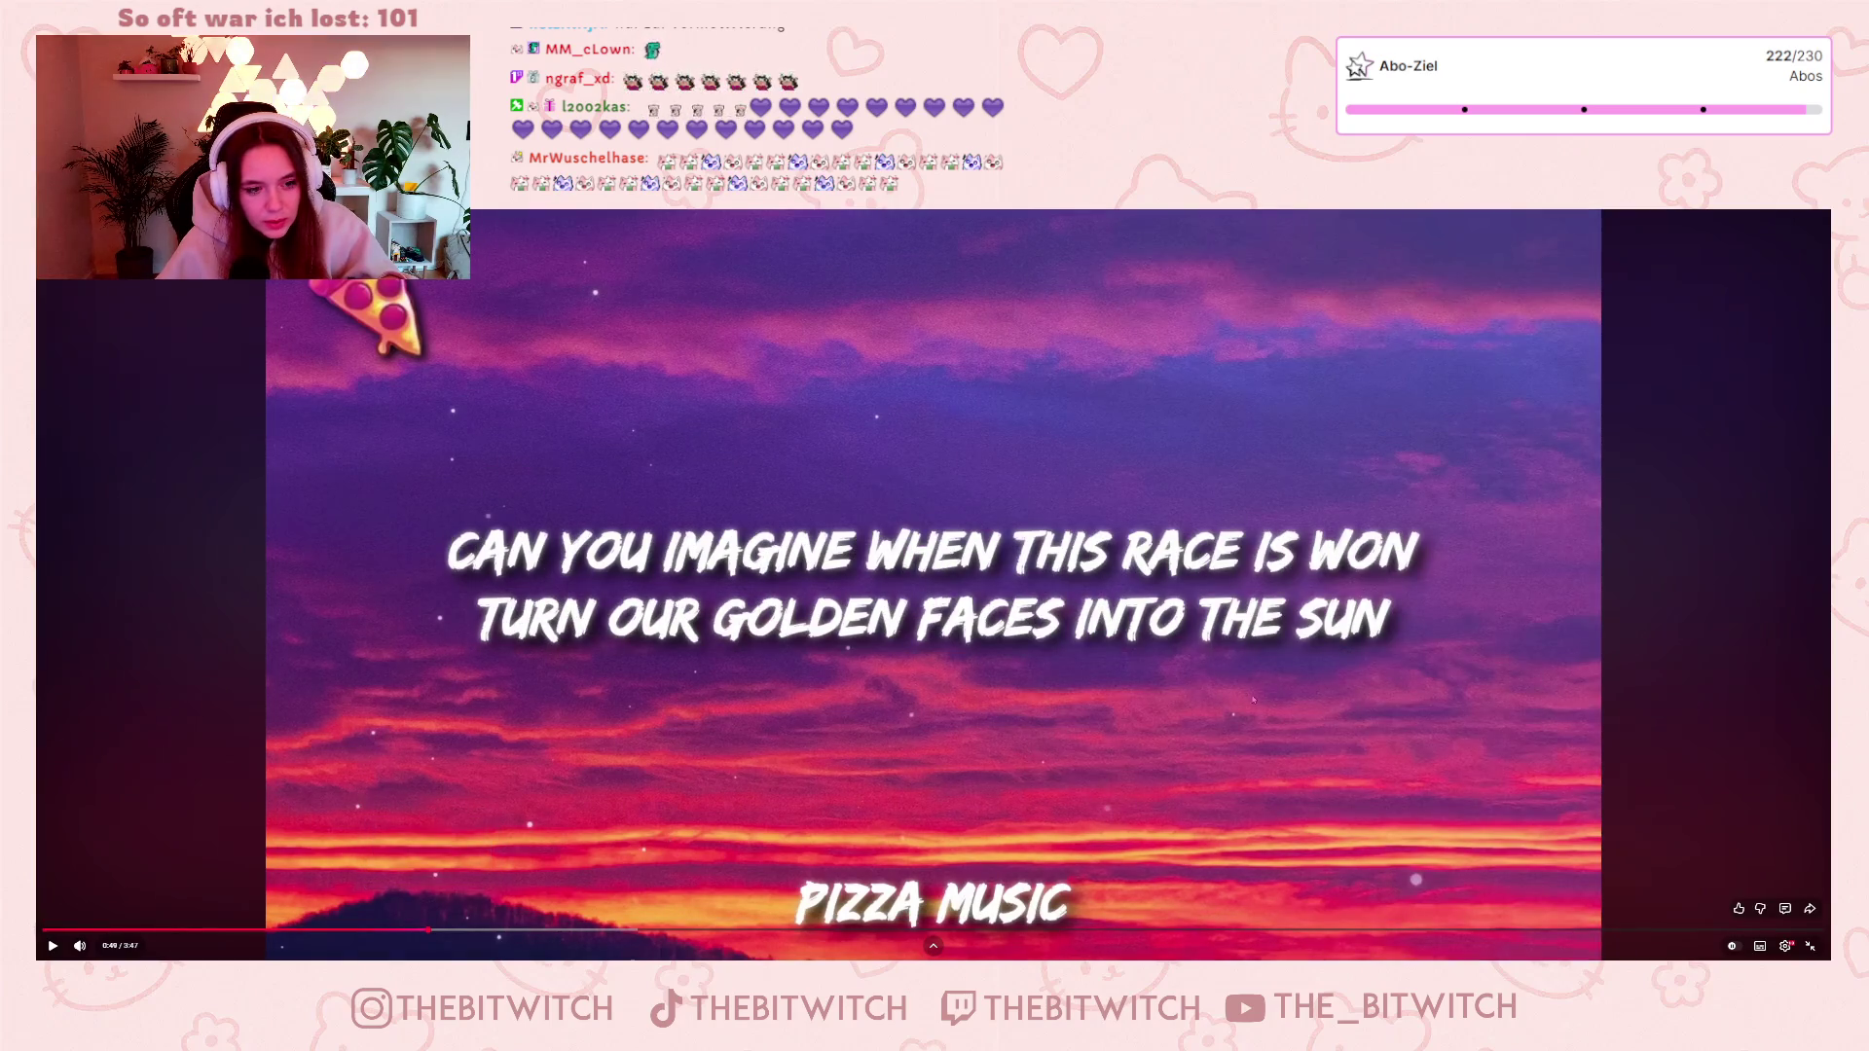
{"action": "left_click", "coordinate": [1273, 701]}
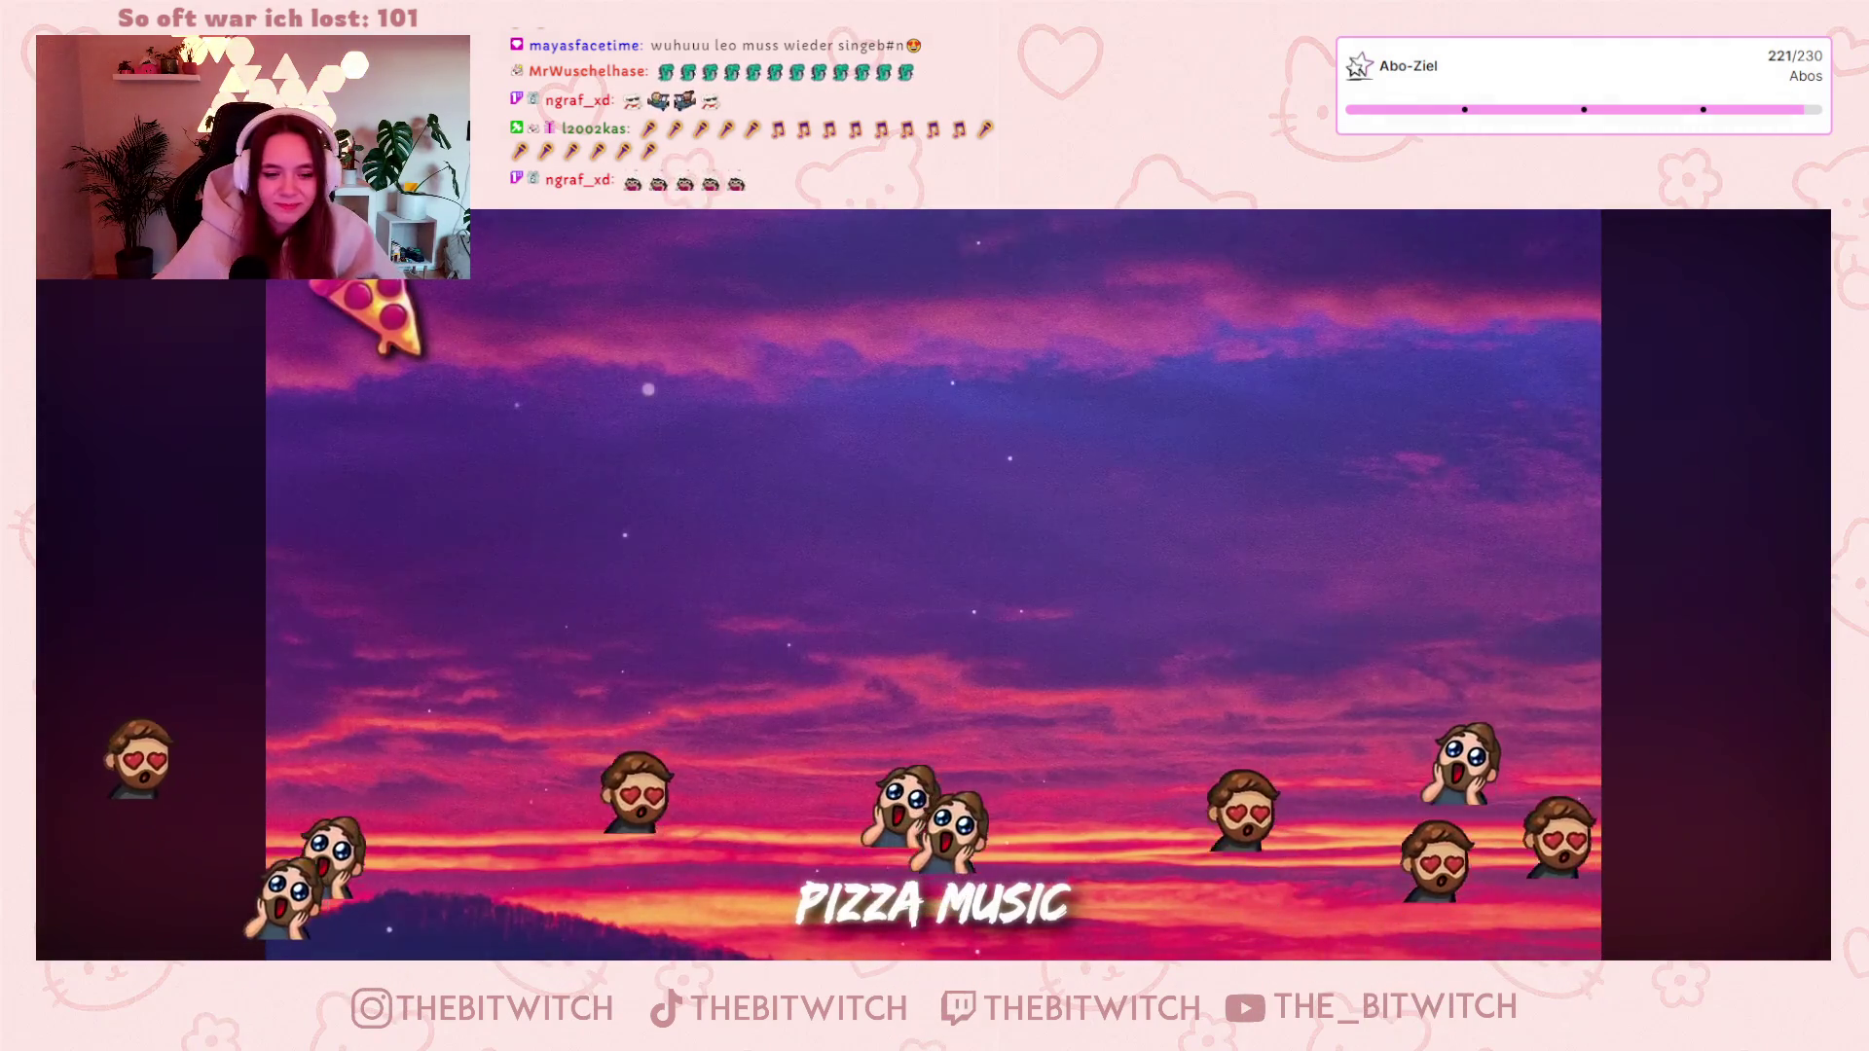
Let the sunset karaoke video keep playing full-screen until it finishes.
{"action": "mouse_move", "coordinate": [1758, 814]}
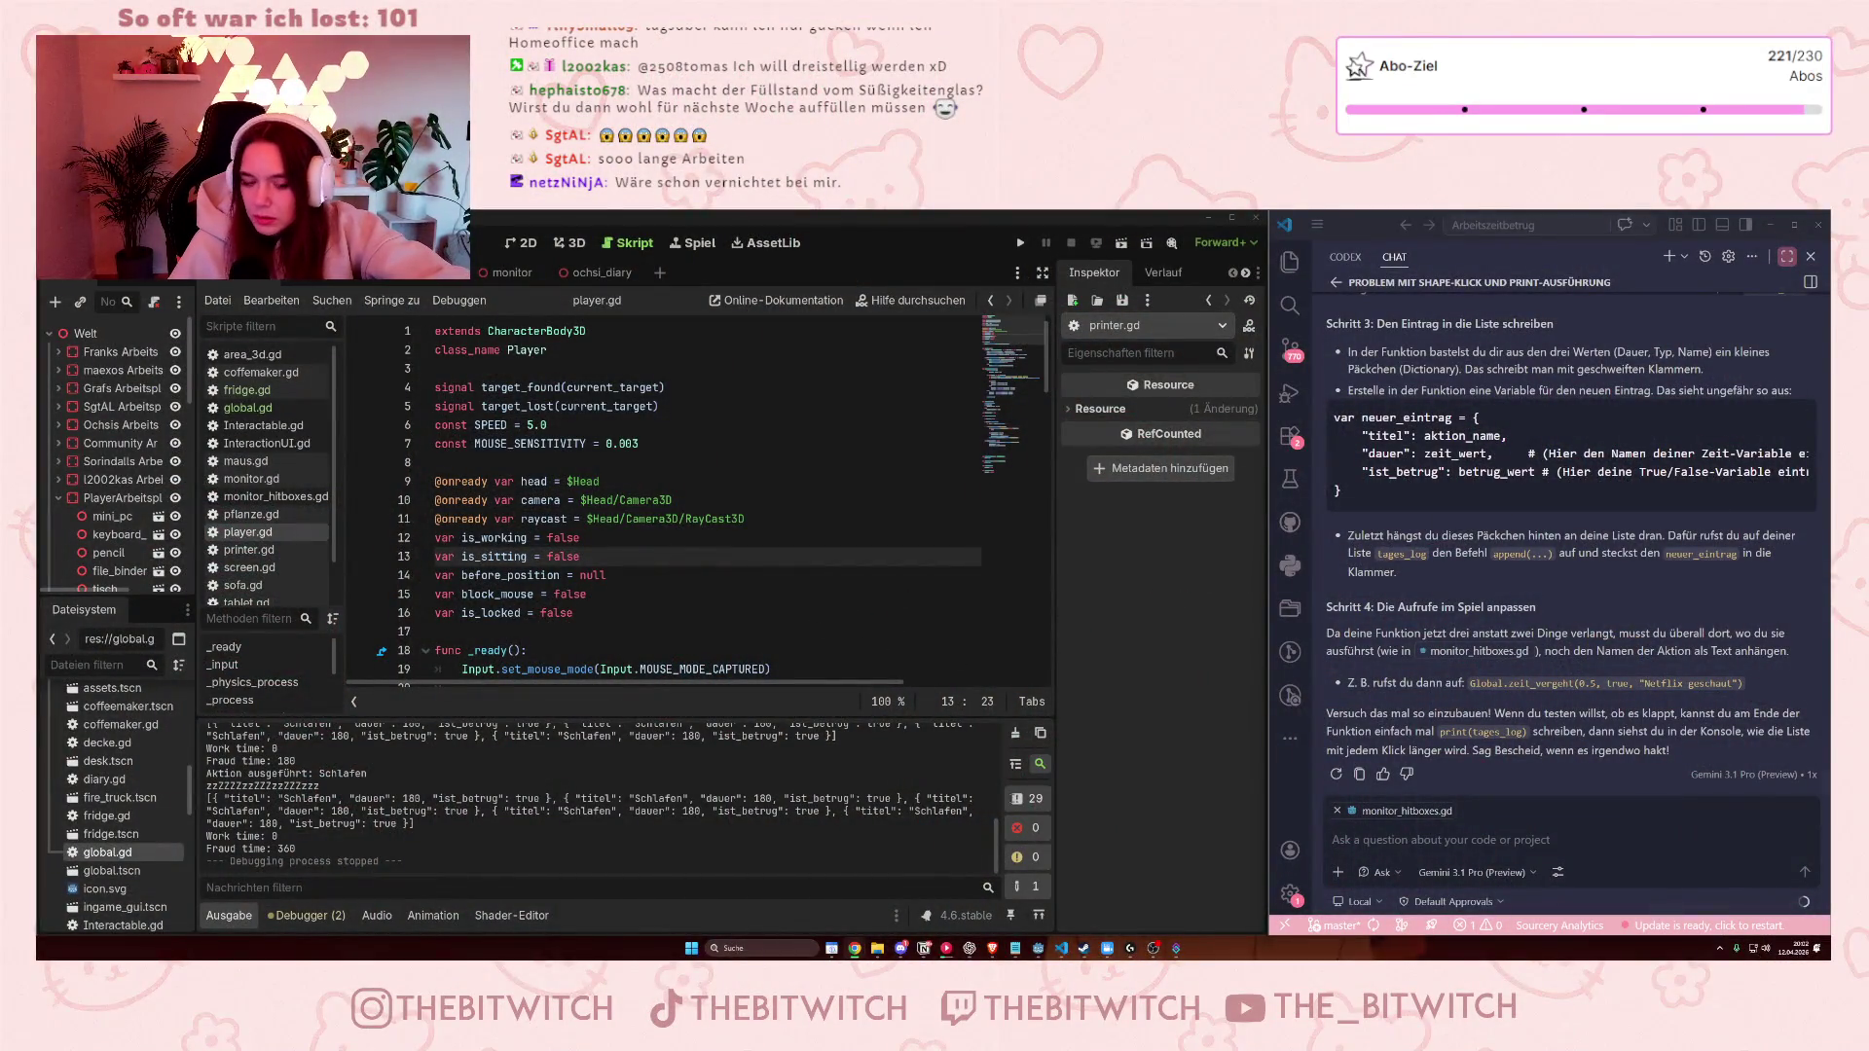
{"action": "key", "text": "ctrl"}
{"action": "key", "text": "ctrl"}
{"action": "left_click", "coordinate": [1361, 664]}
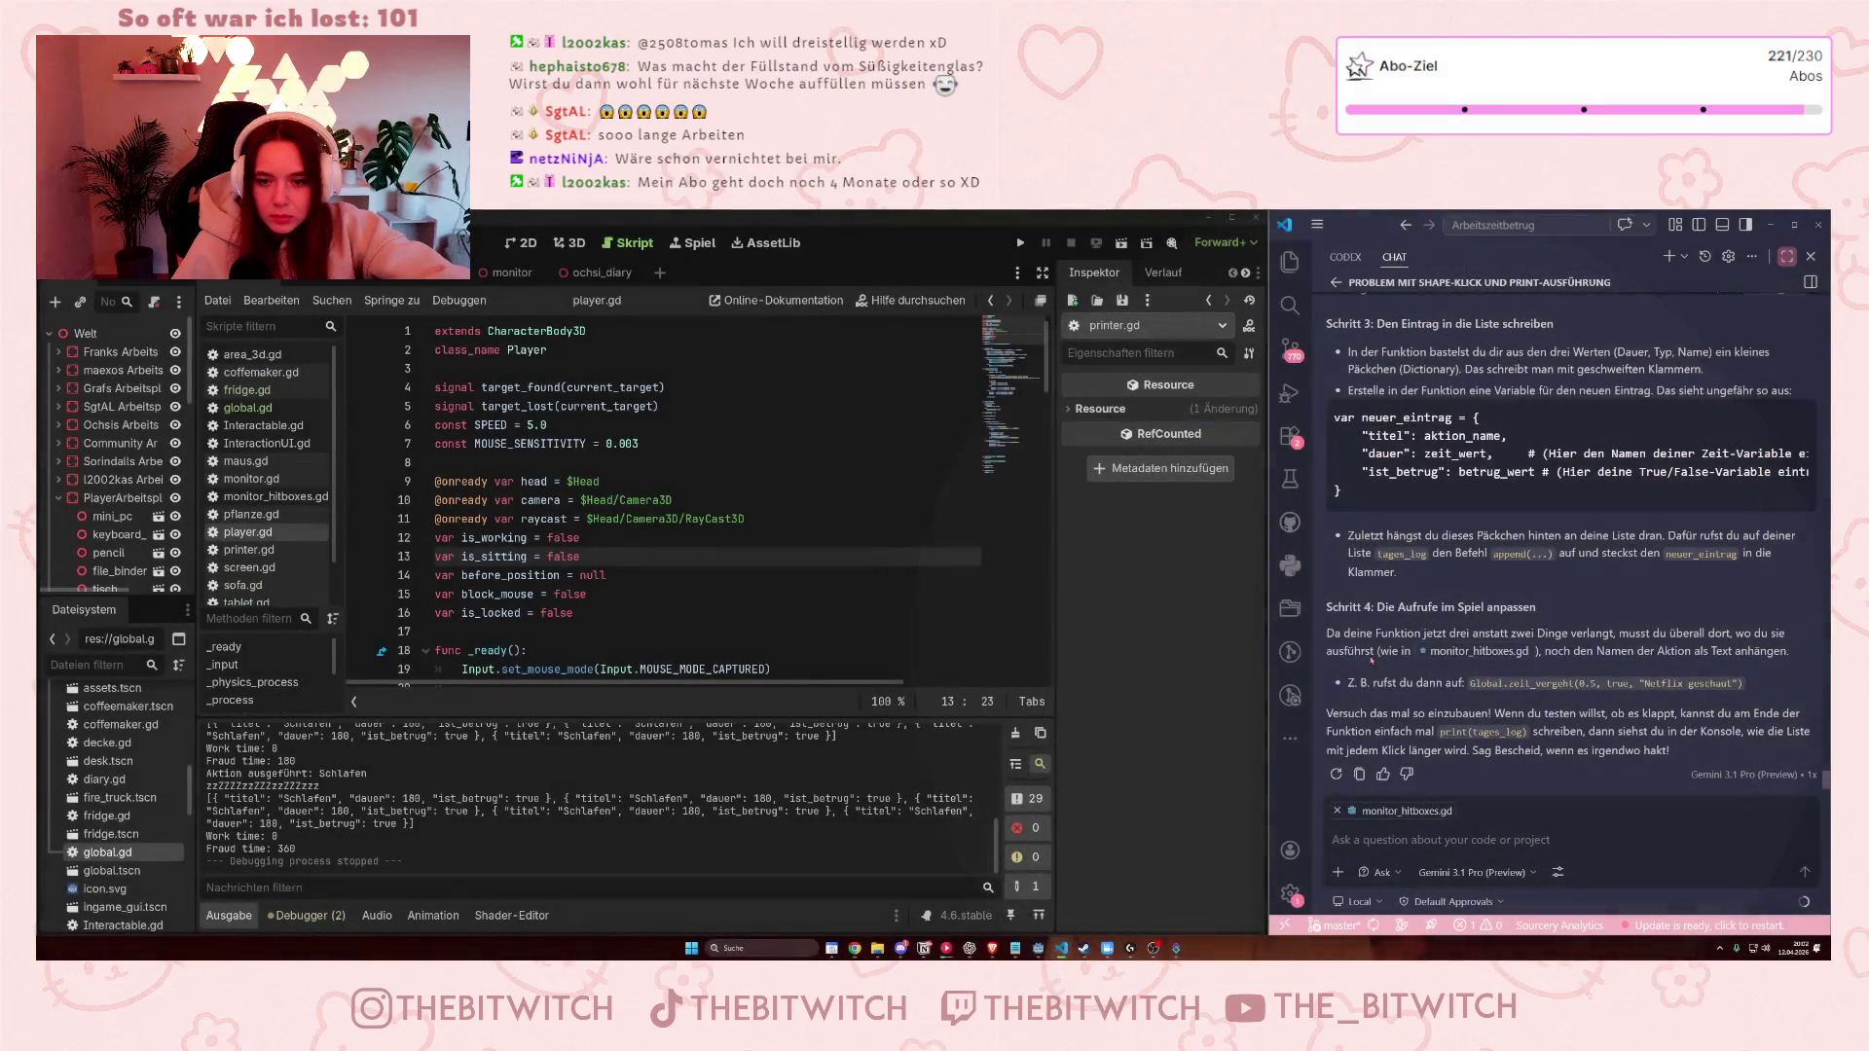
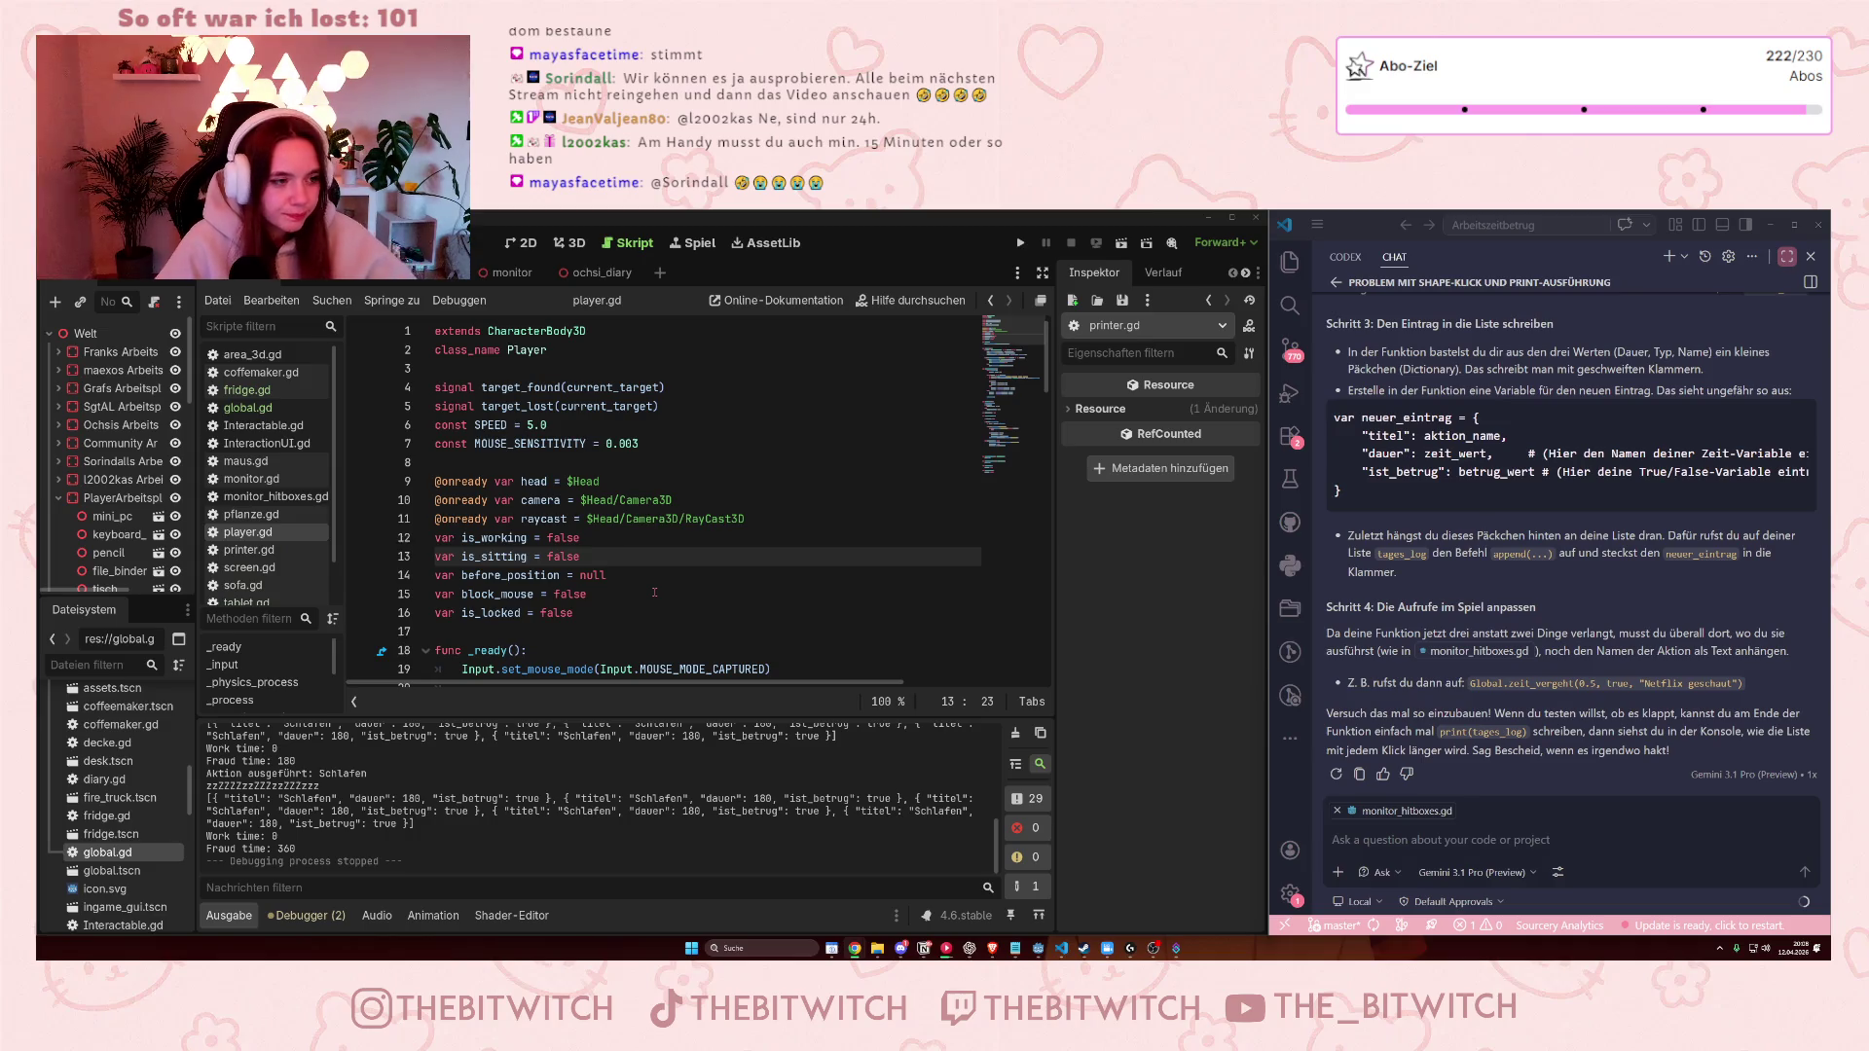
Launch the office game from the Godot editor with F5 for a test run.
{"action": "key", "text": "F5"}
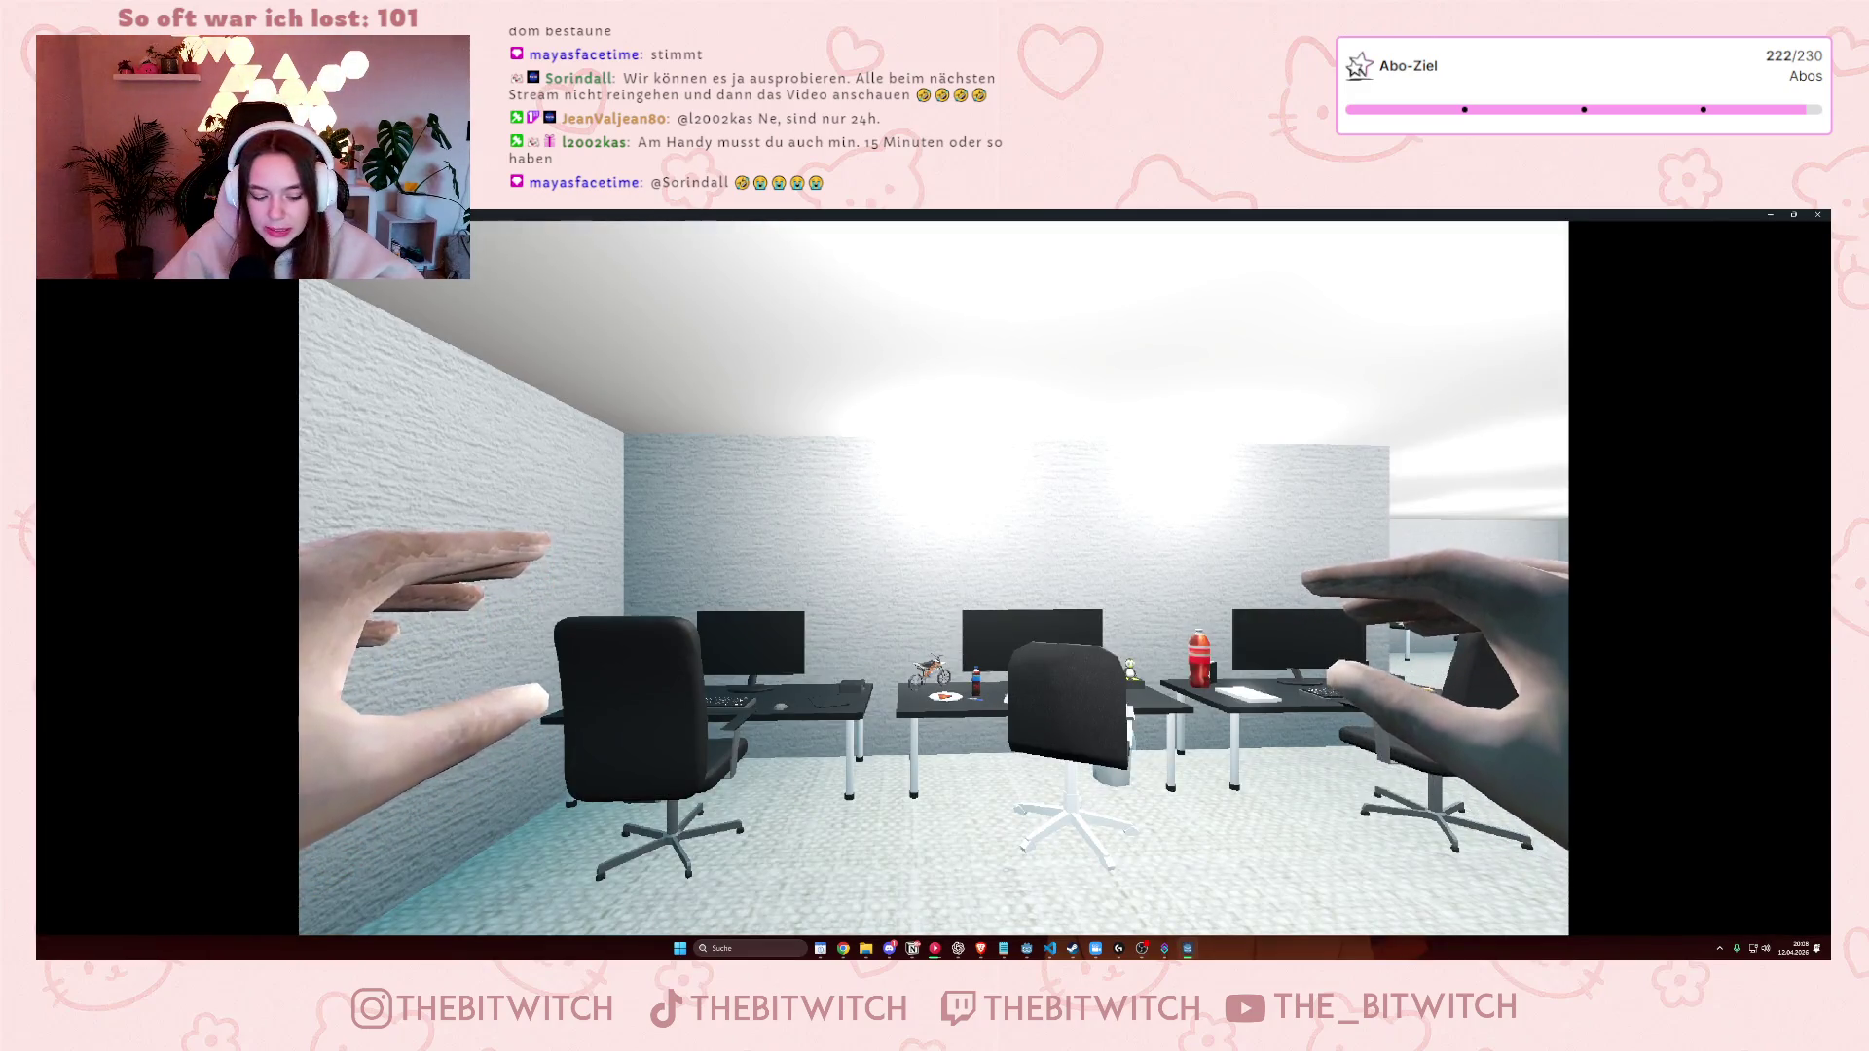
Walk past the desks, chair, monitor and printer, then stop the test run with F8.
{"action": "key", "text": "w"}
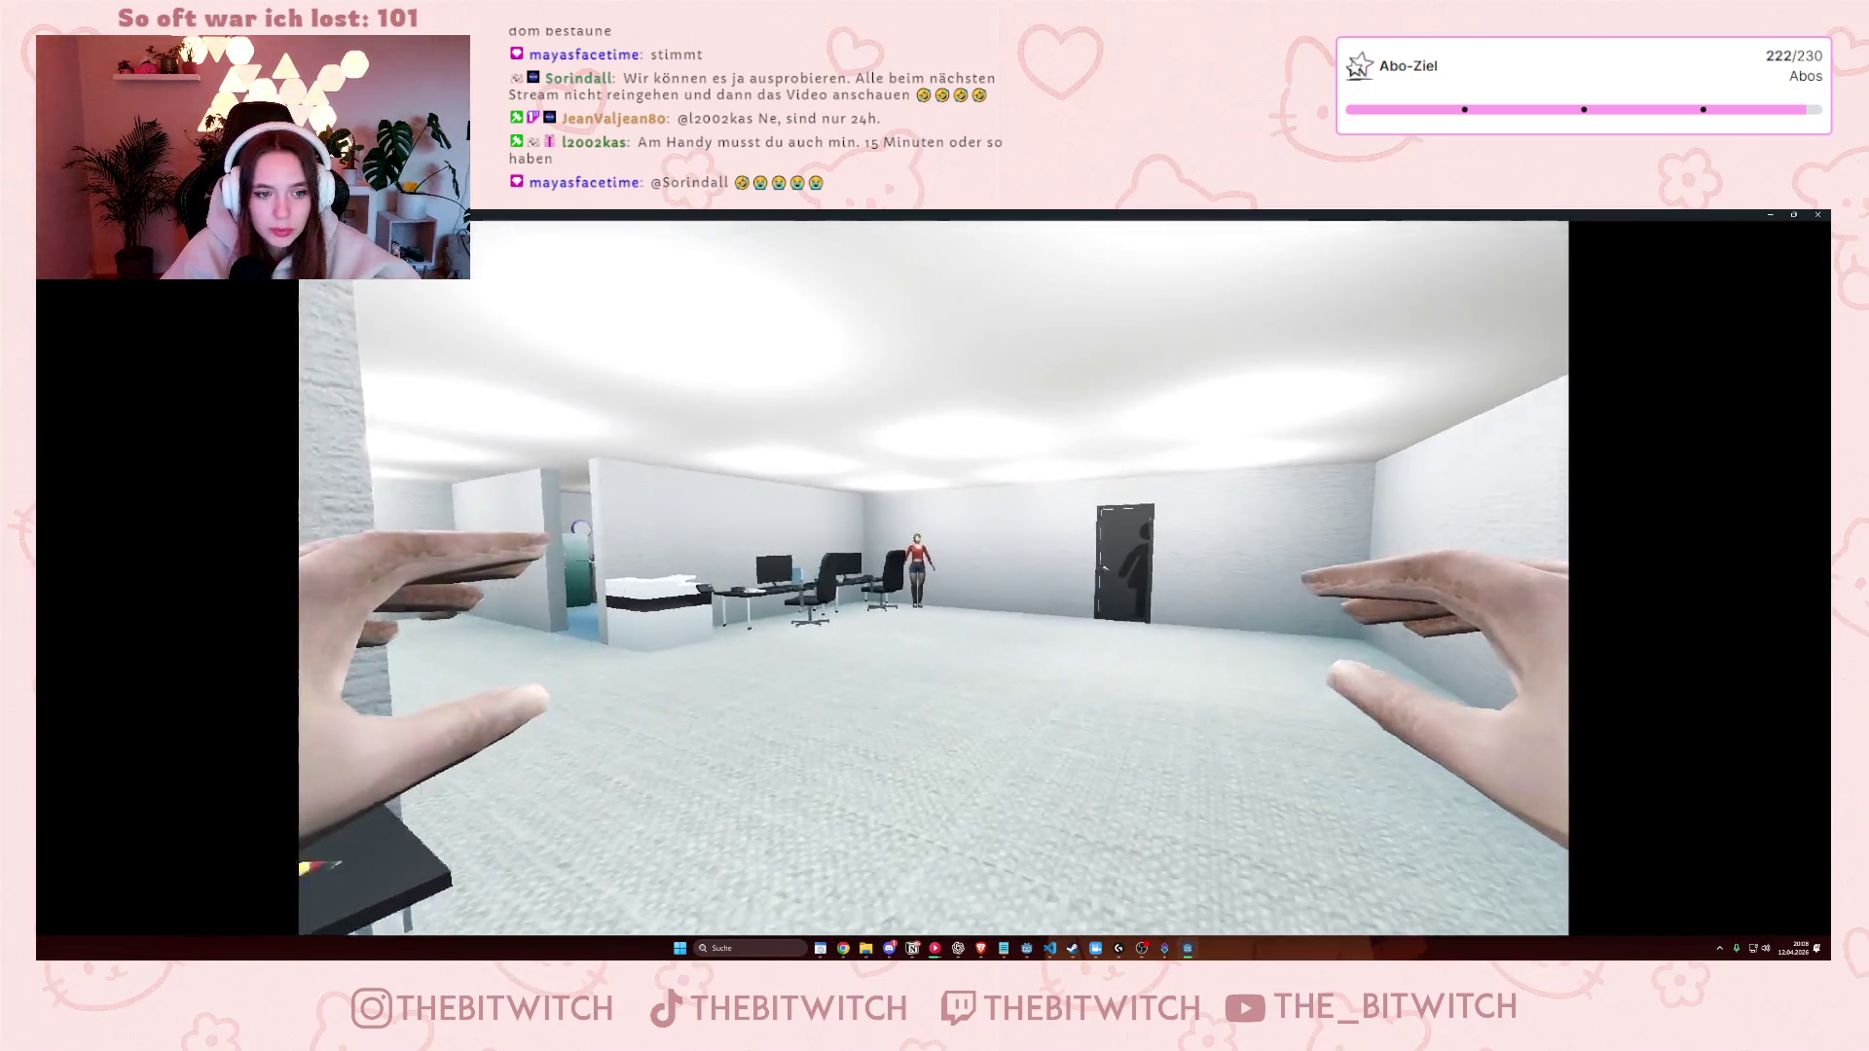
{"action": "key", "text": "w"}
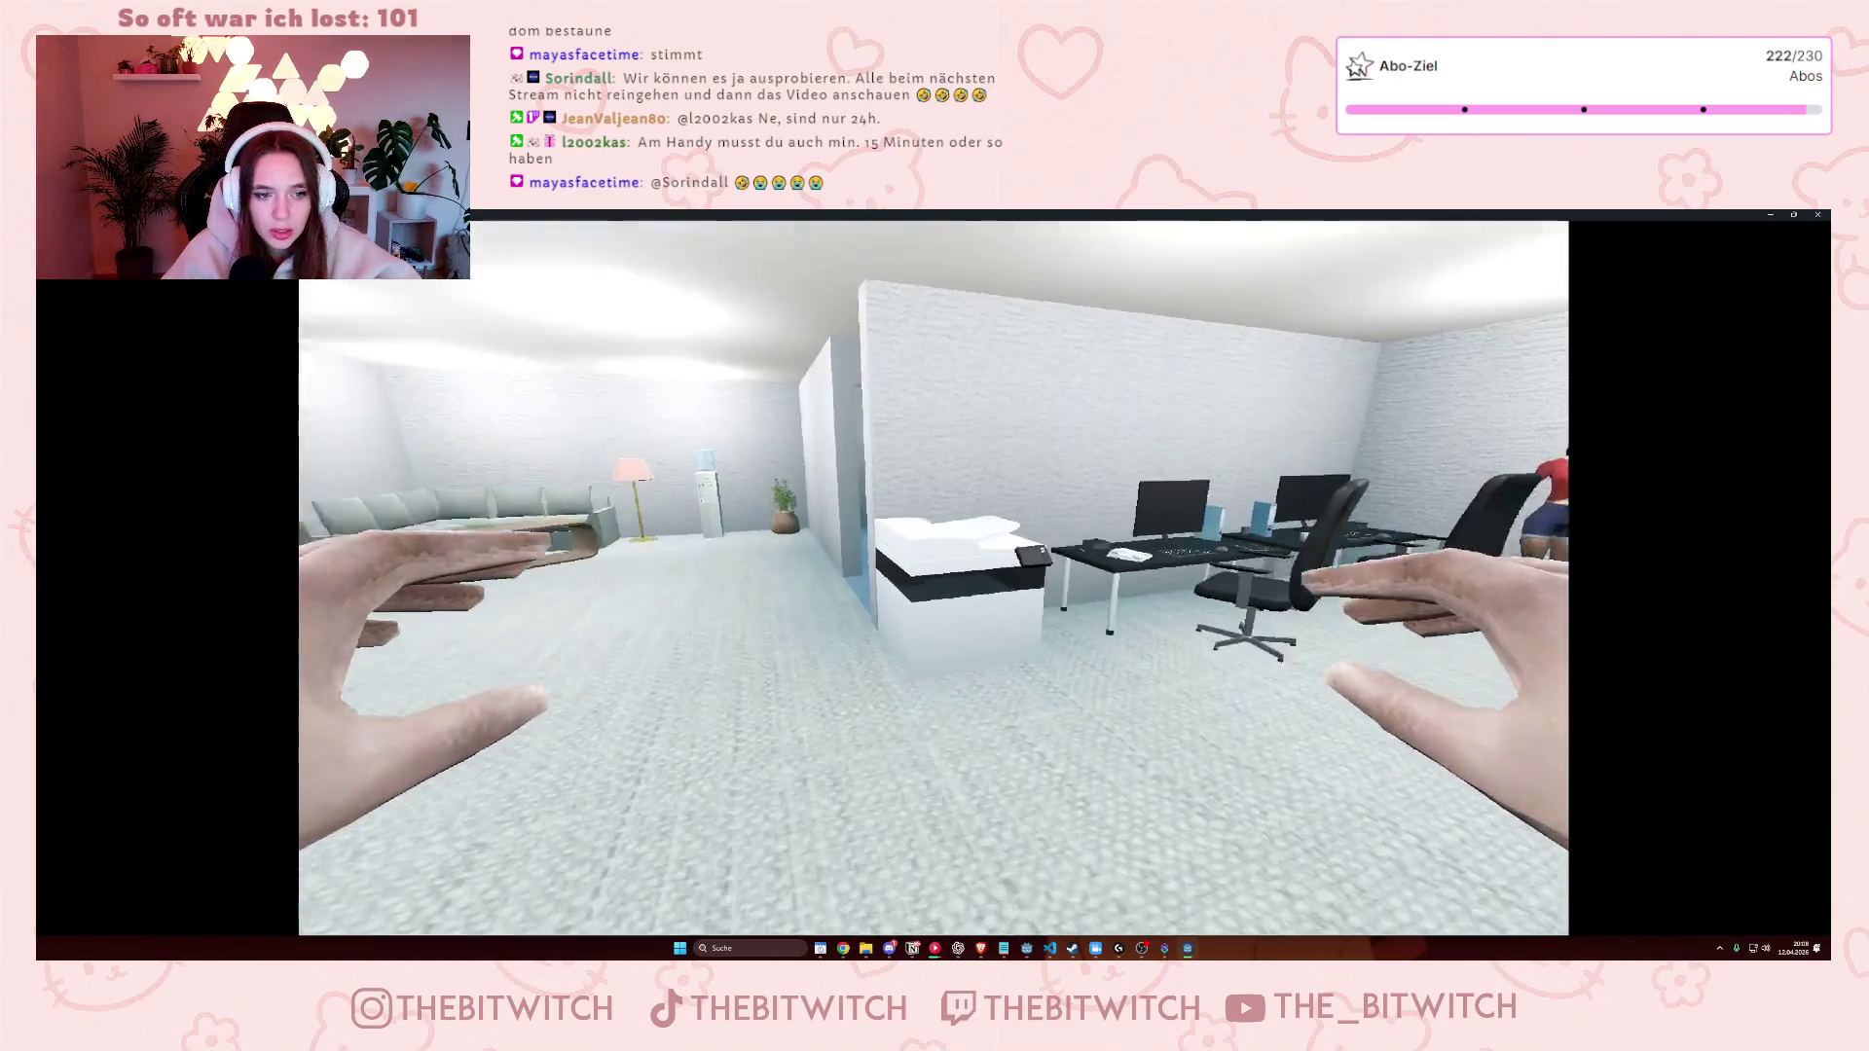
{"action": "key", "text": "w"}
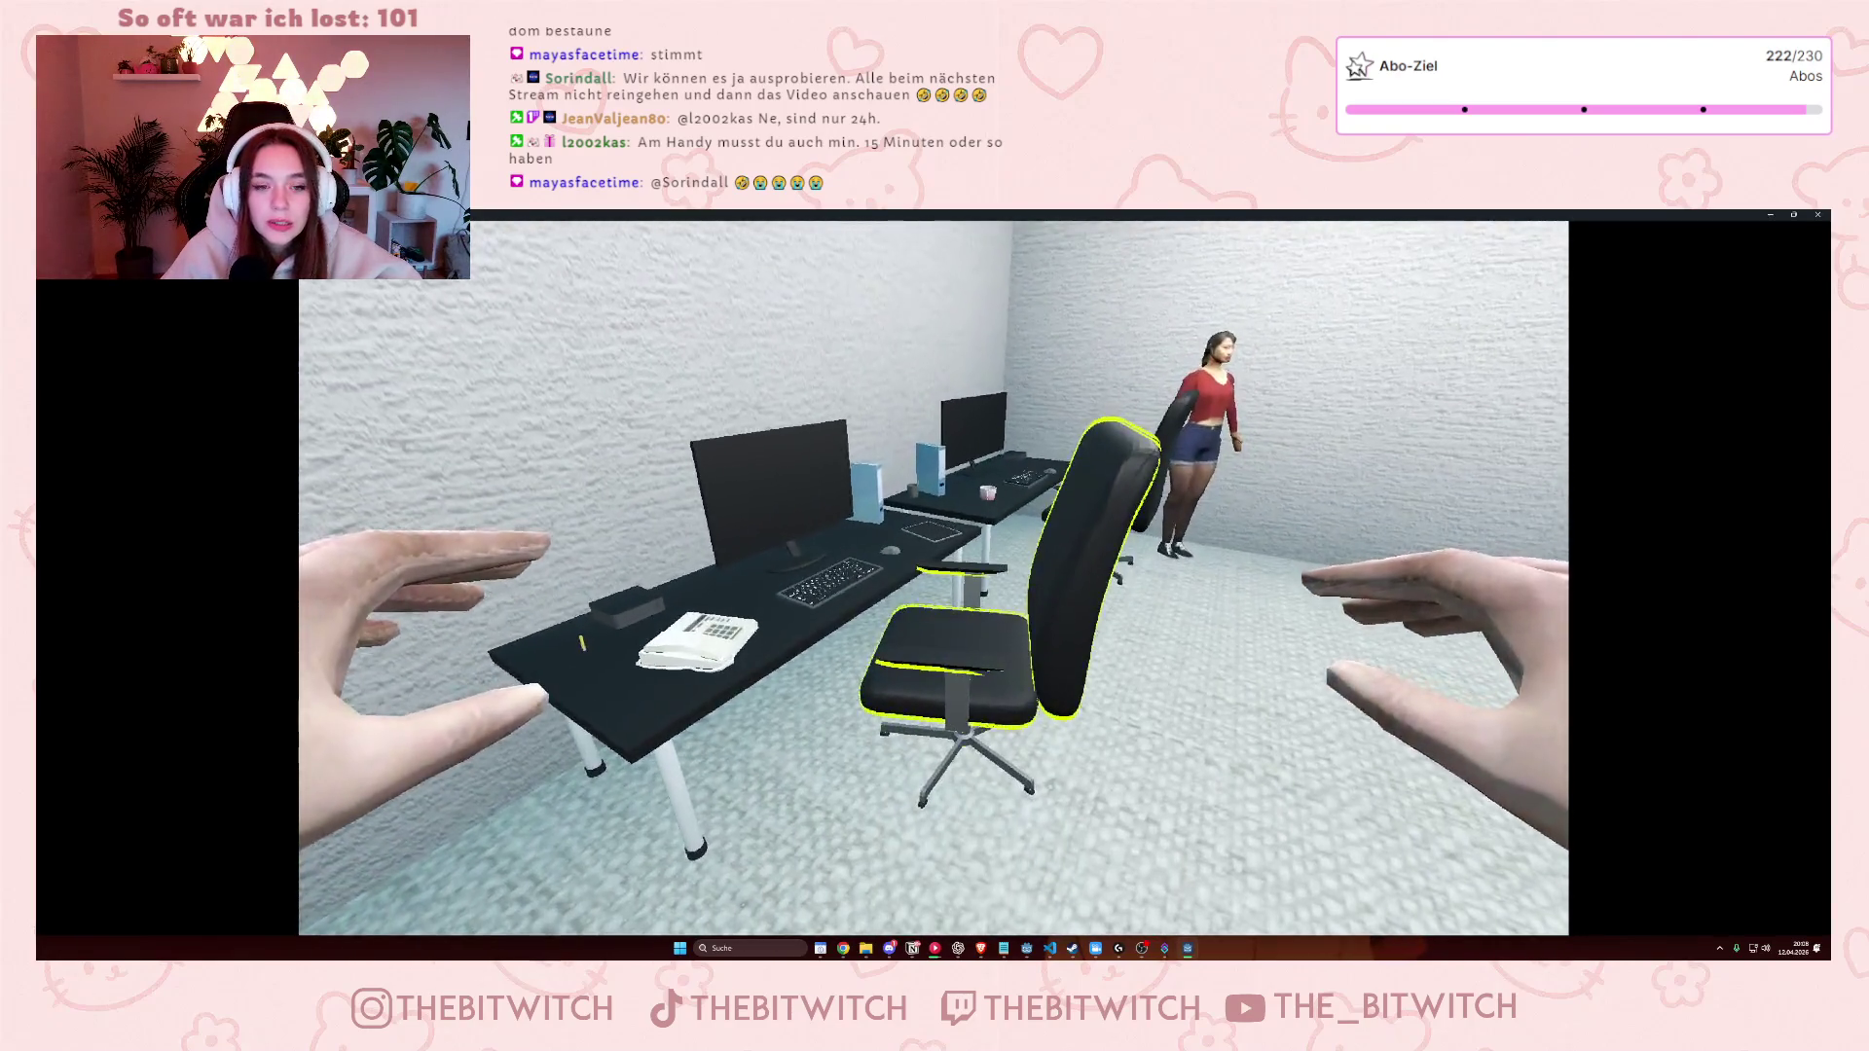
{"action": "key", "text": "w"}
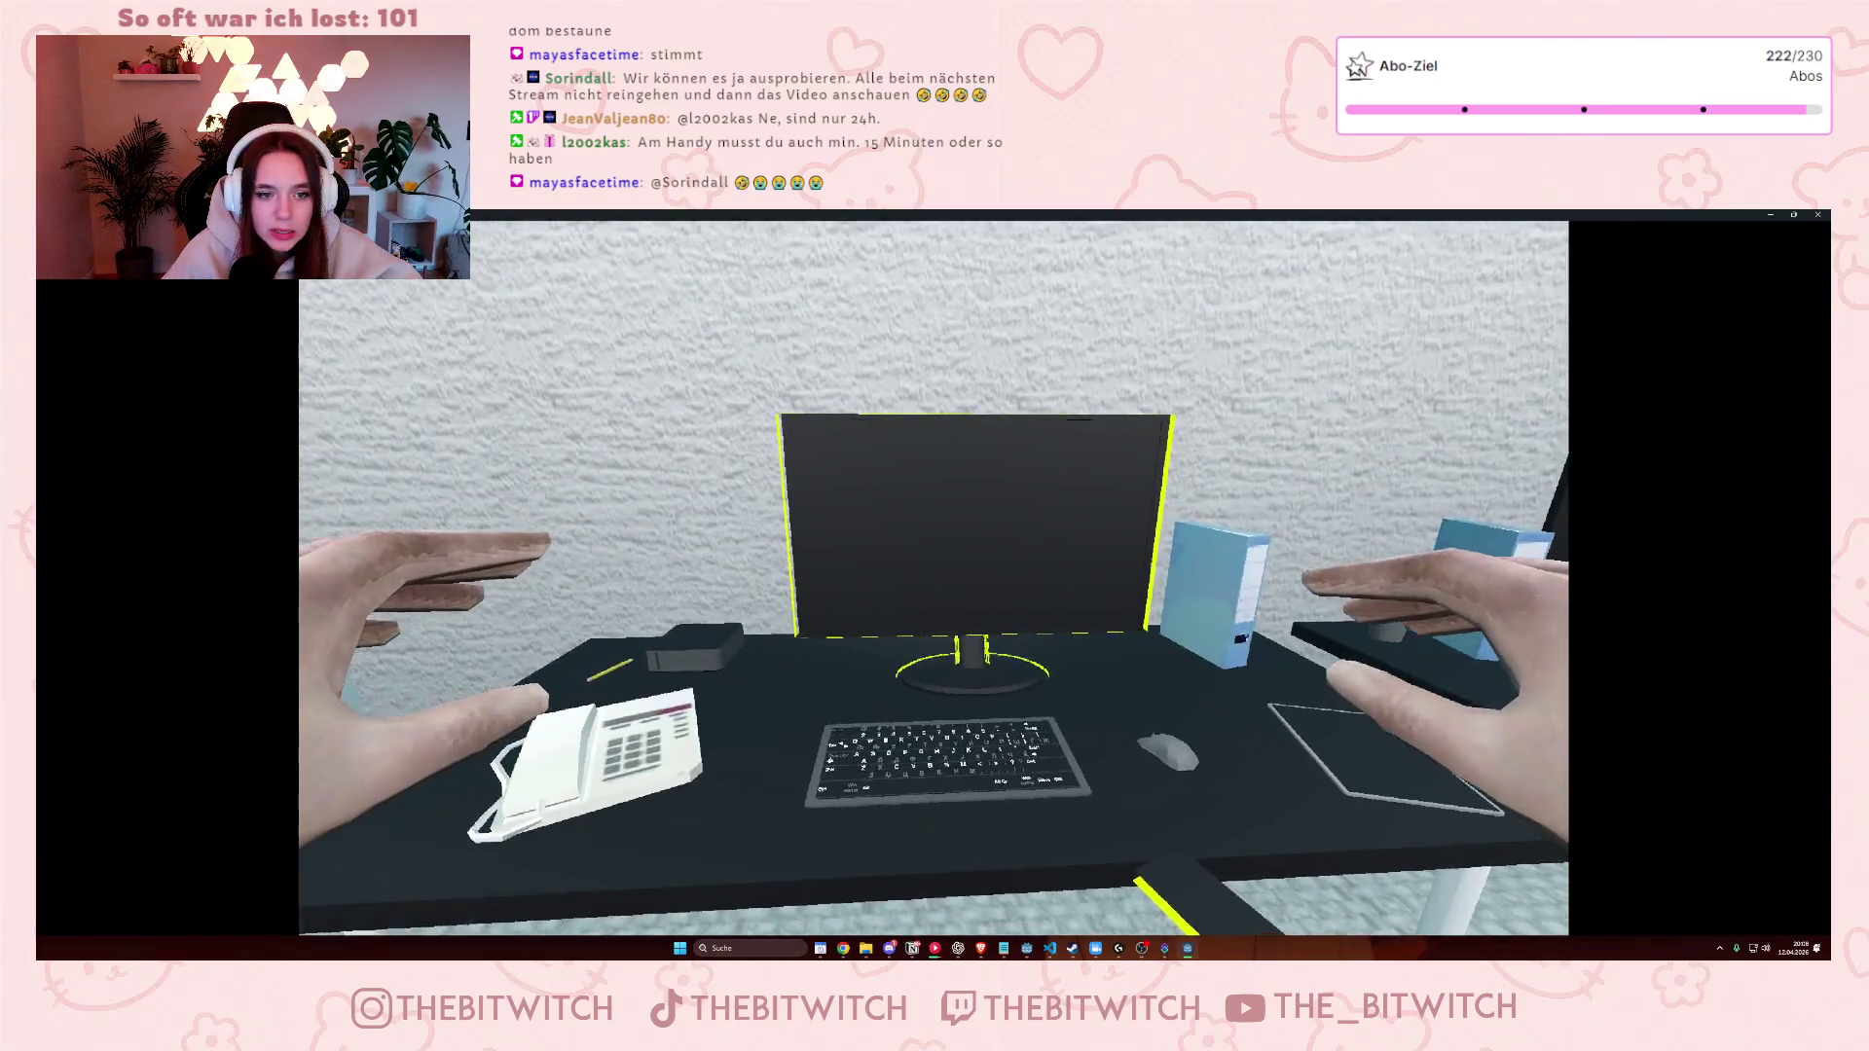
{"action": "key", "text": "w"}
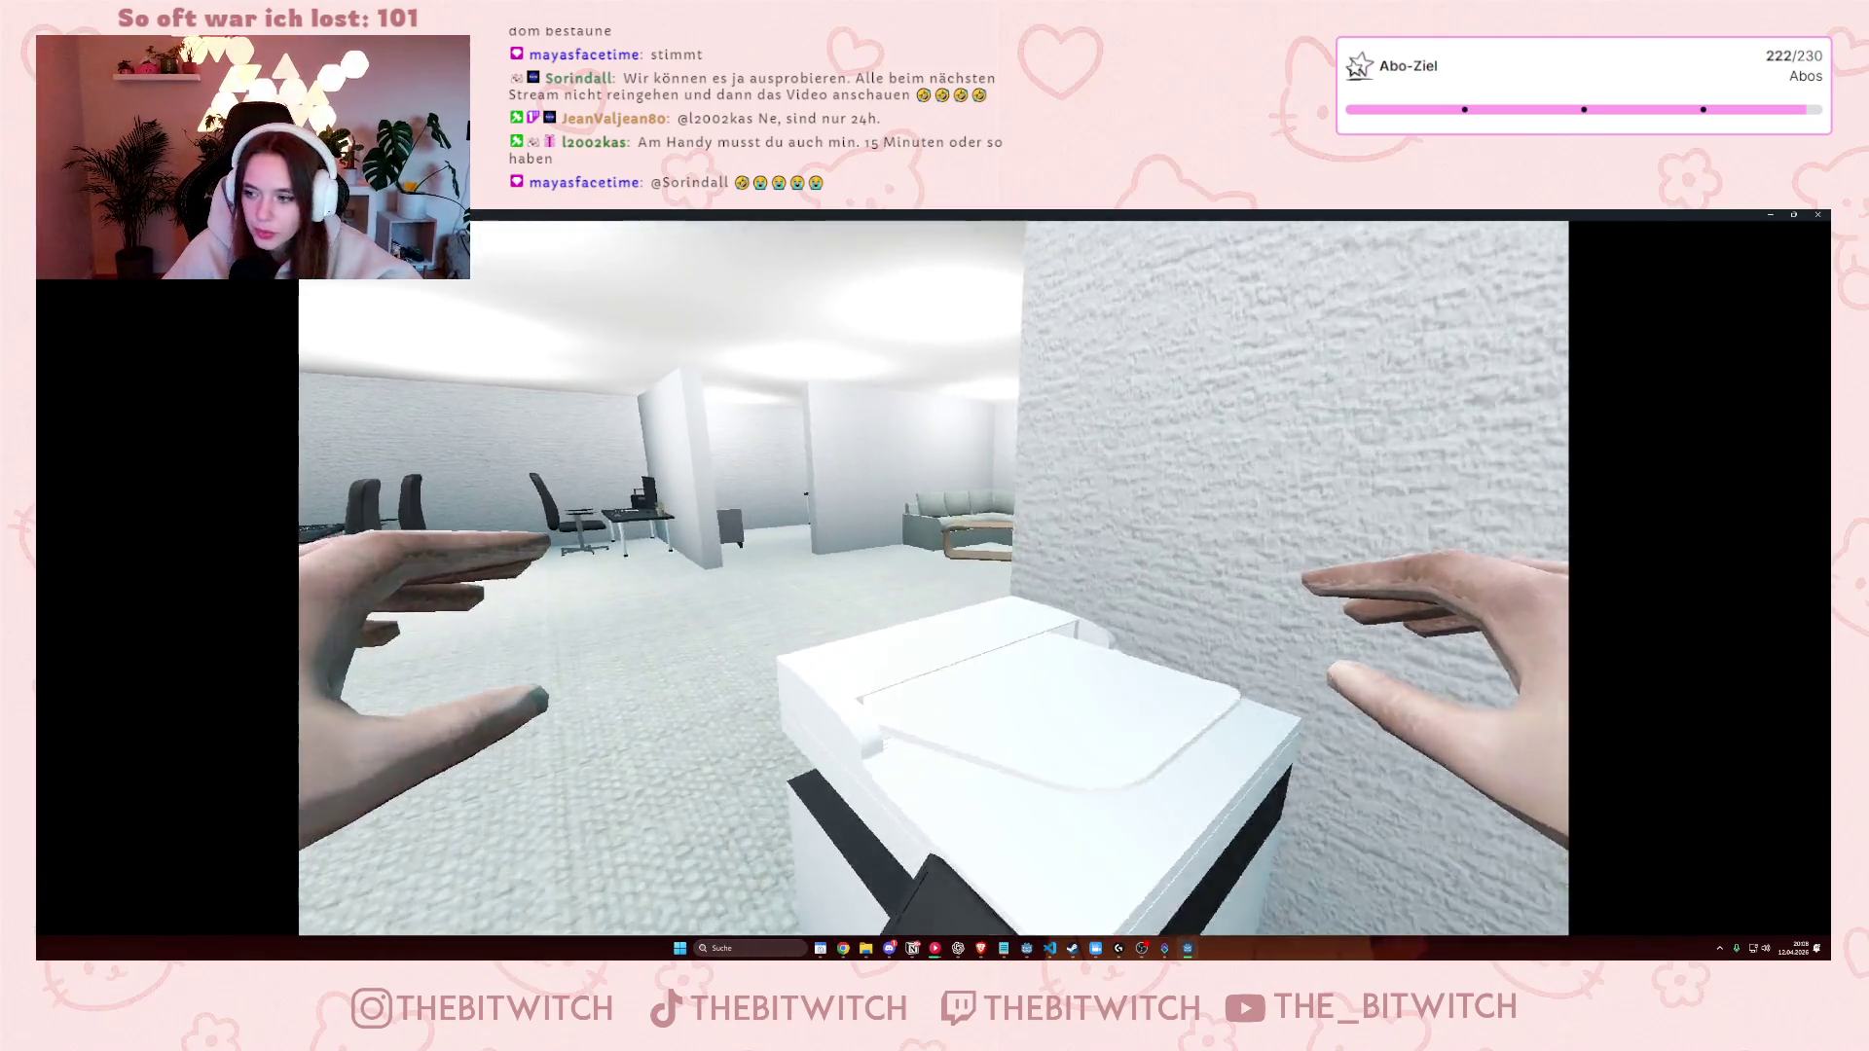
{"action": "key", "text": "F8"}
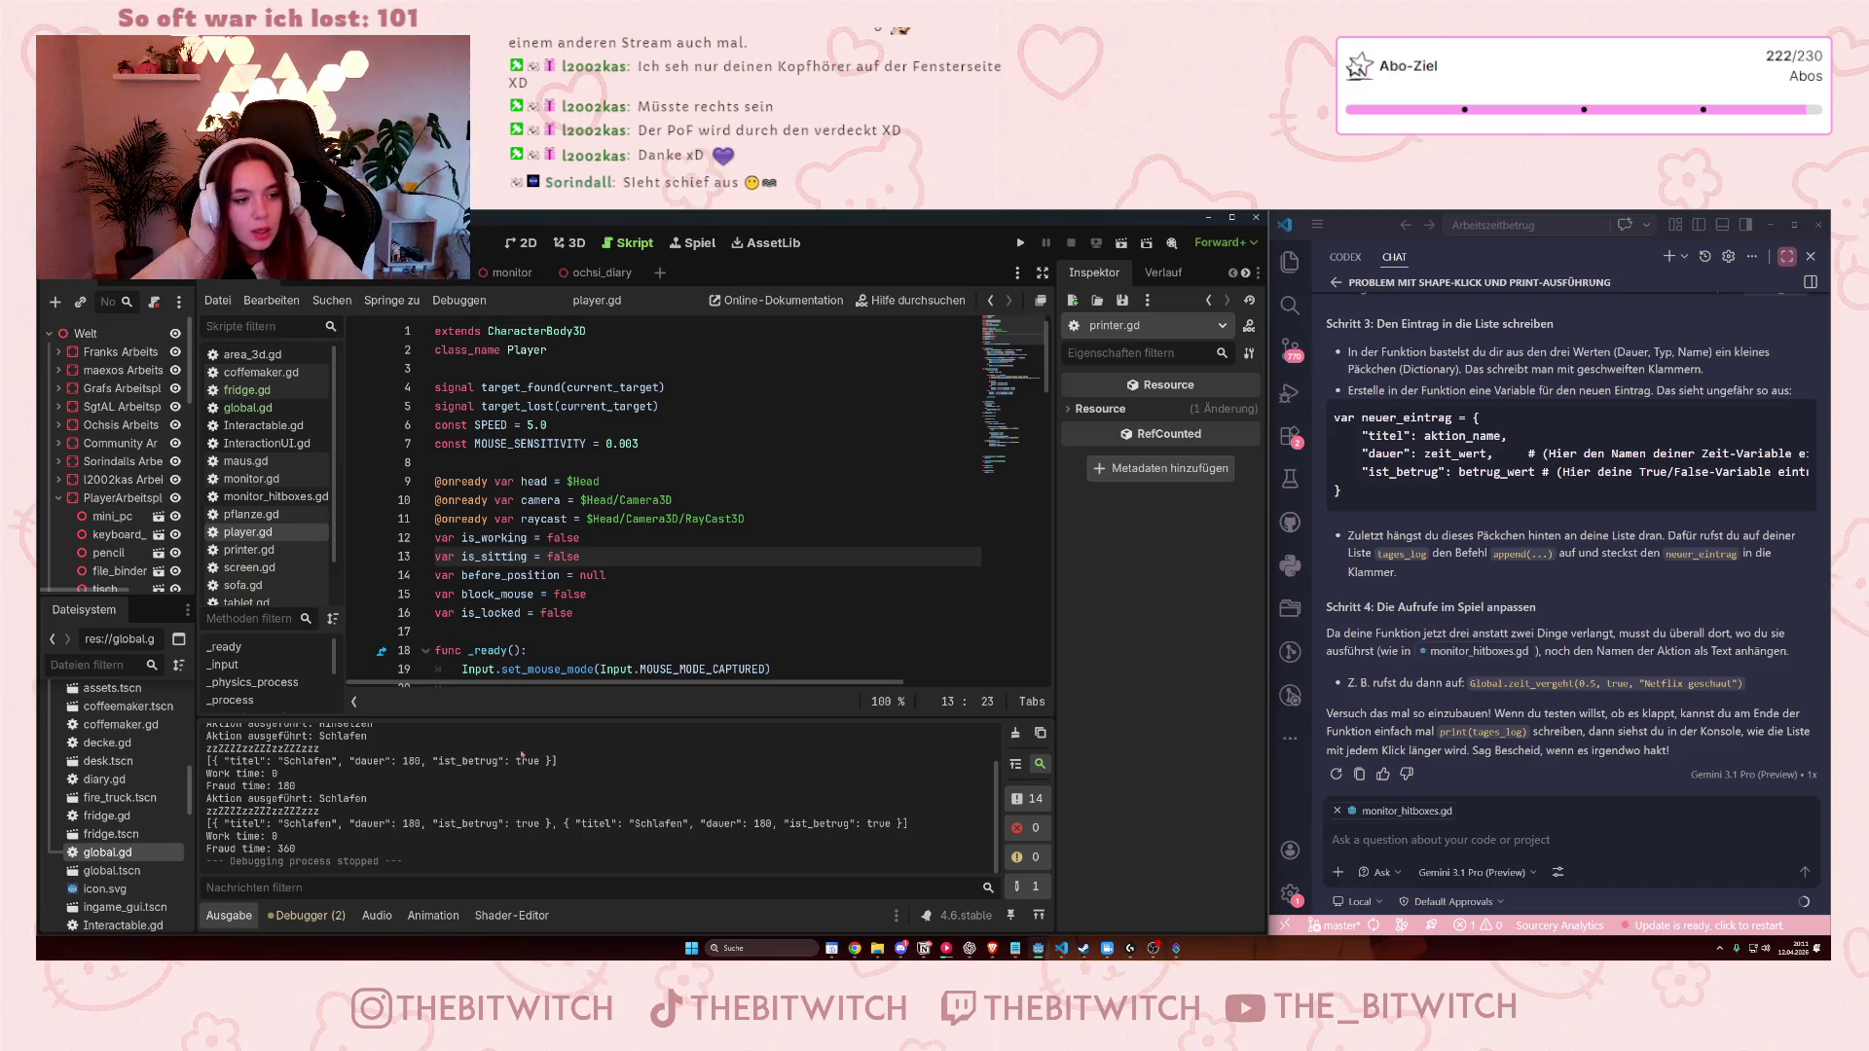
{"action": "left_click_drag", "start_coordinate": [569, 820], "coordinate": [275, 824]}
{"action": "left_click", "coordinate": [275, 824]}
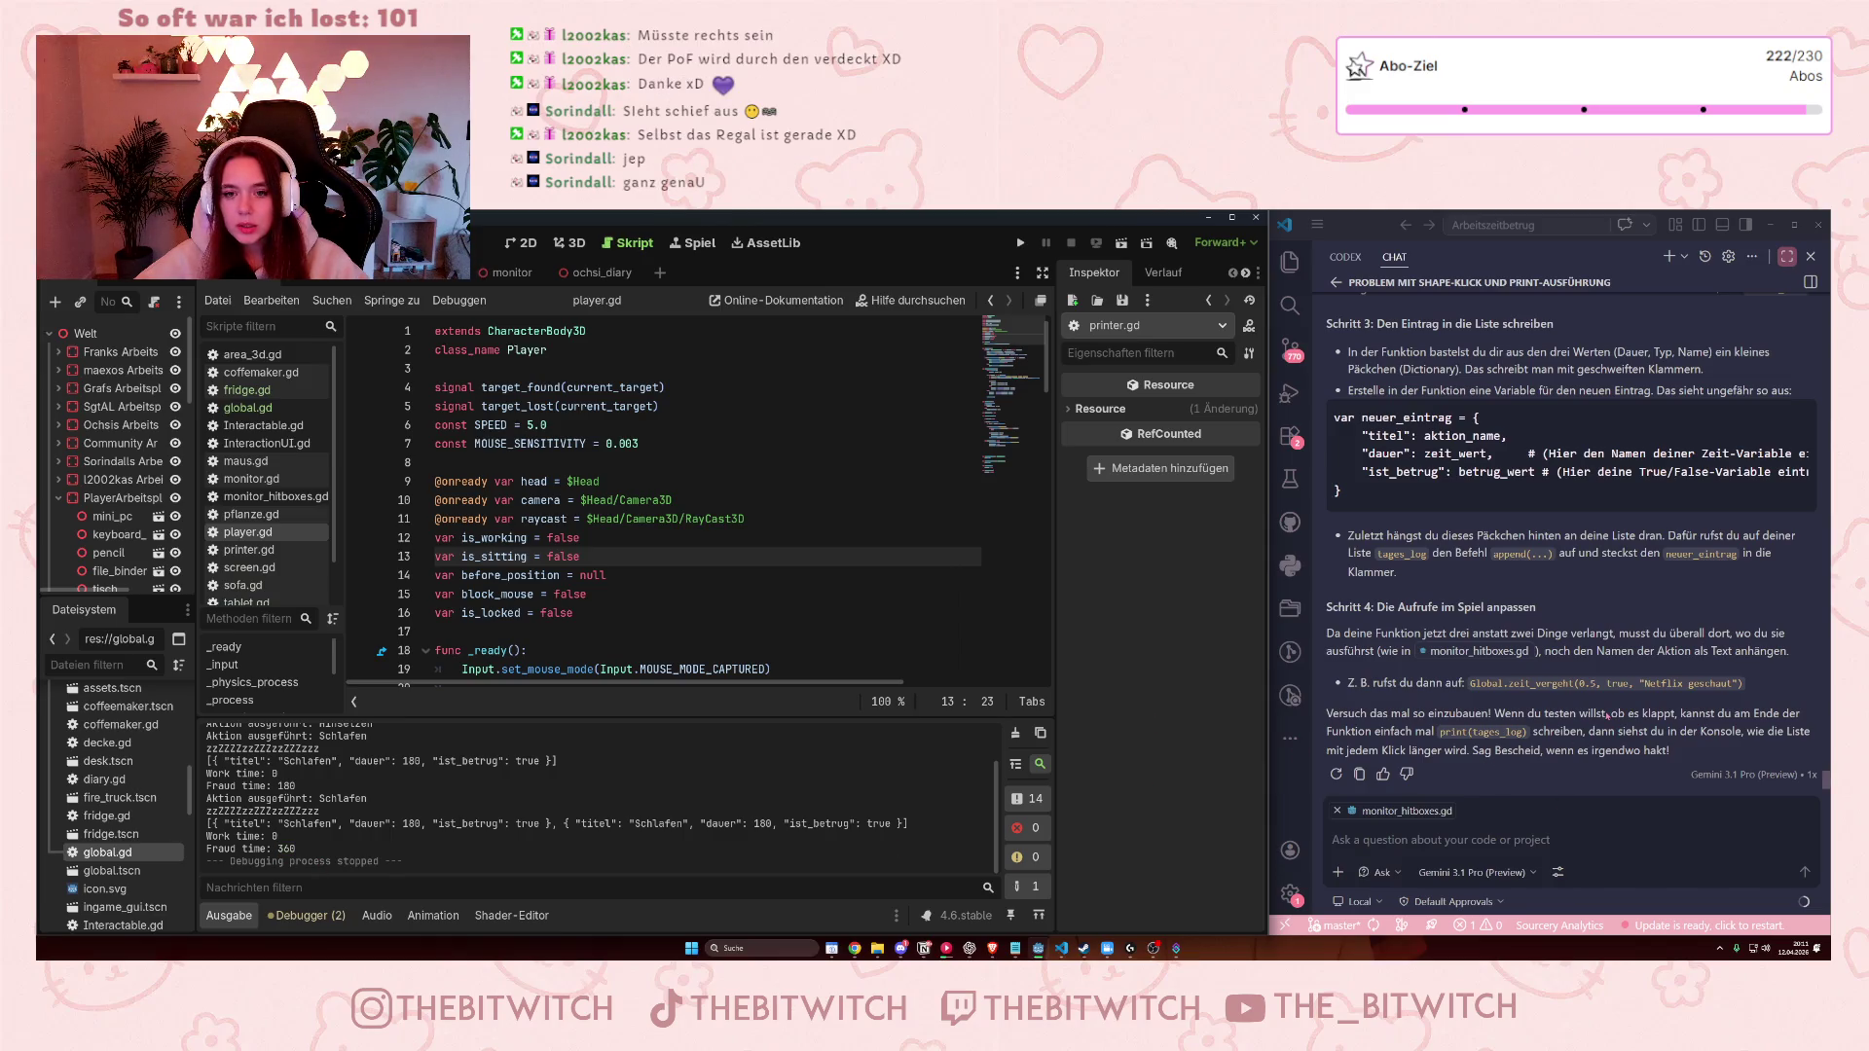
Begin the Copilot question 'wenn ein tag (also die' and glance at global.gd.
{"action": "left_click", "coordinate": [1548, 818]}
{"action": "type", "text": "wenn ein tag "}
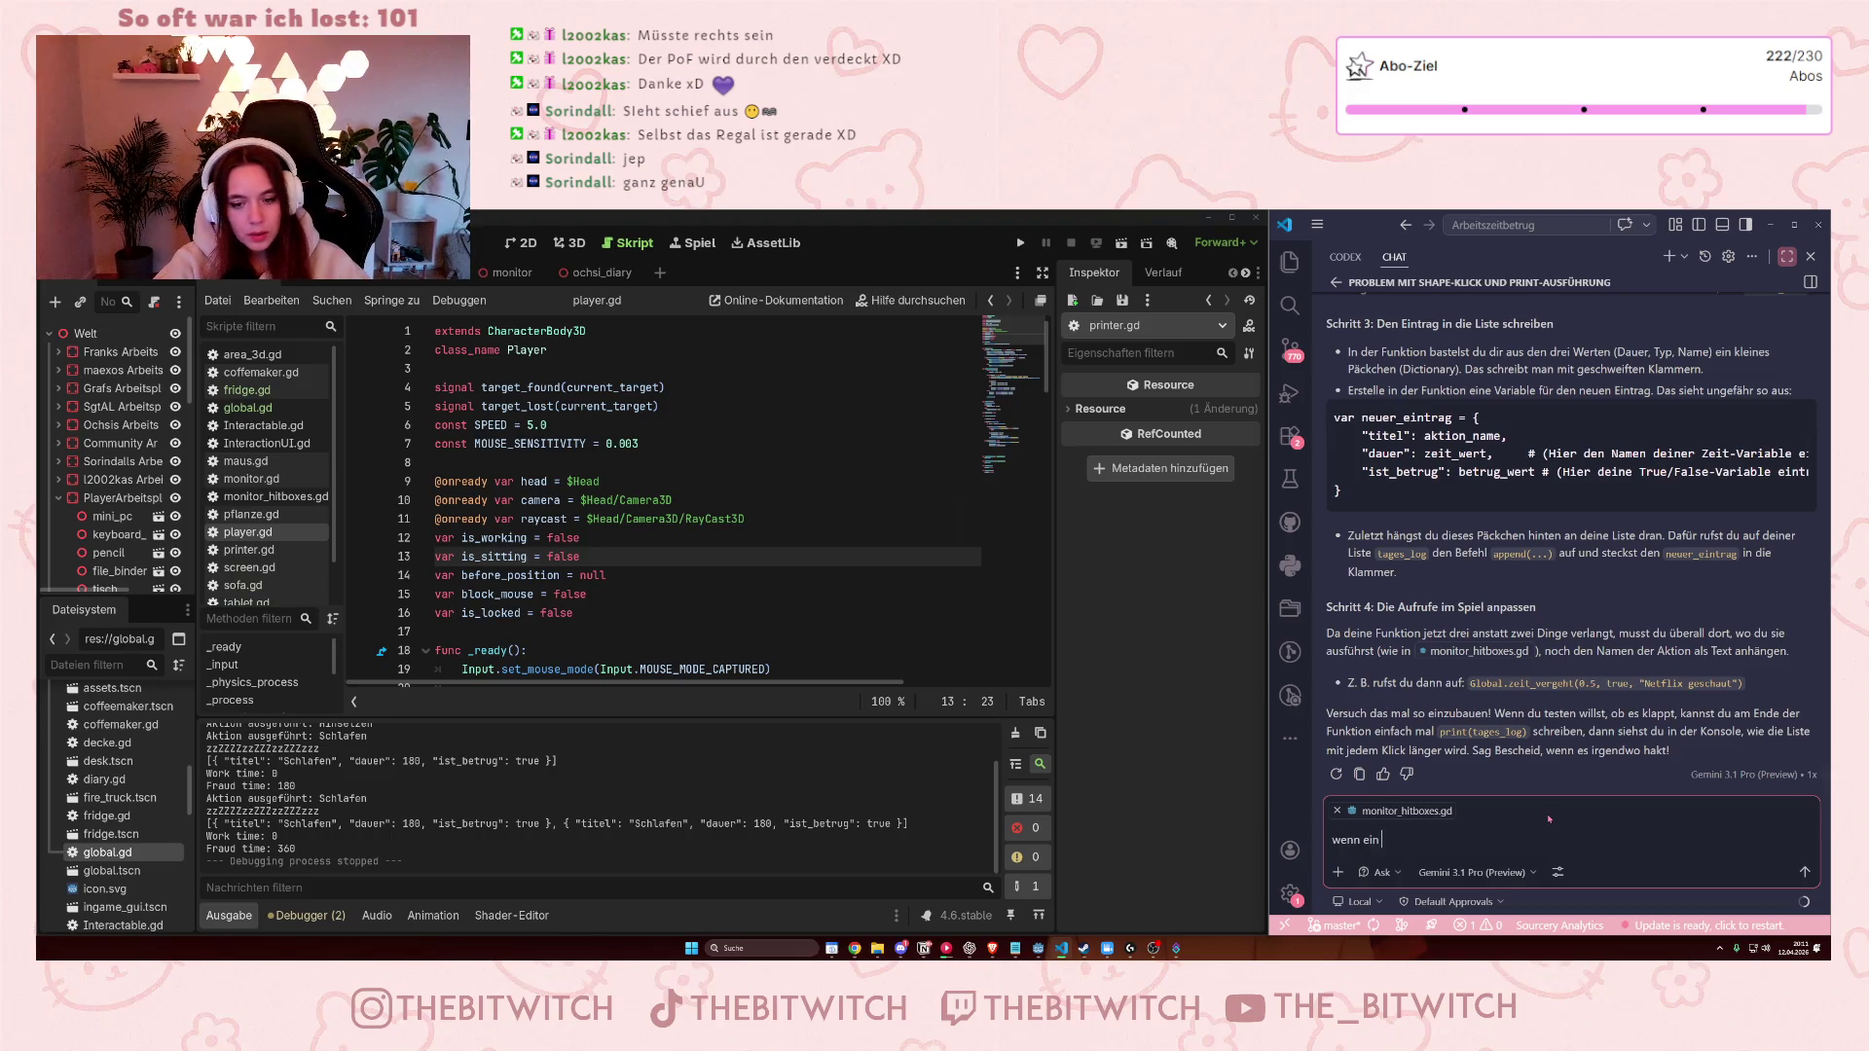
{"action": "type", "text": "(also die"}
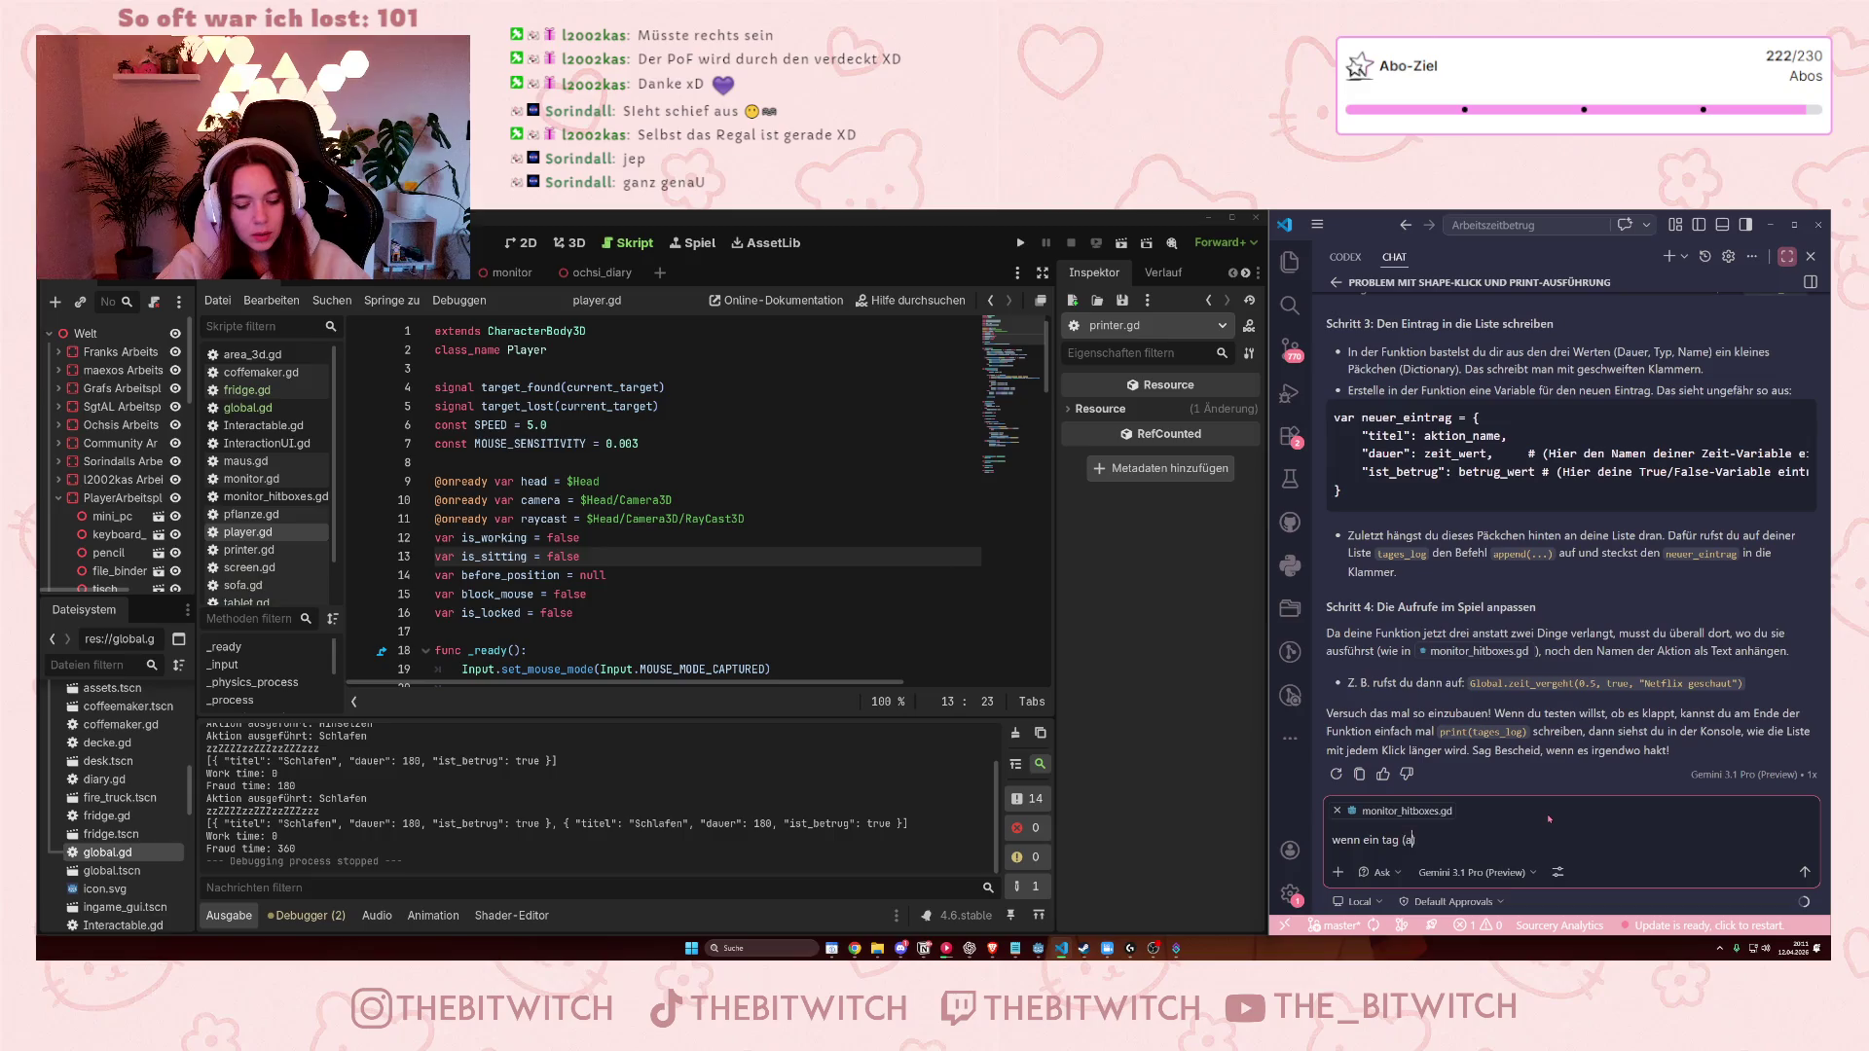
{"action": "type", "text": " )"}
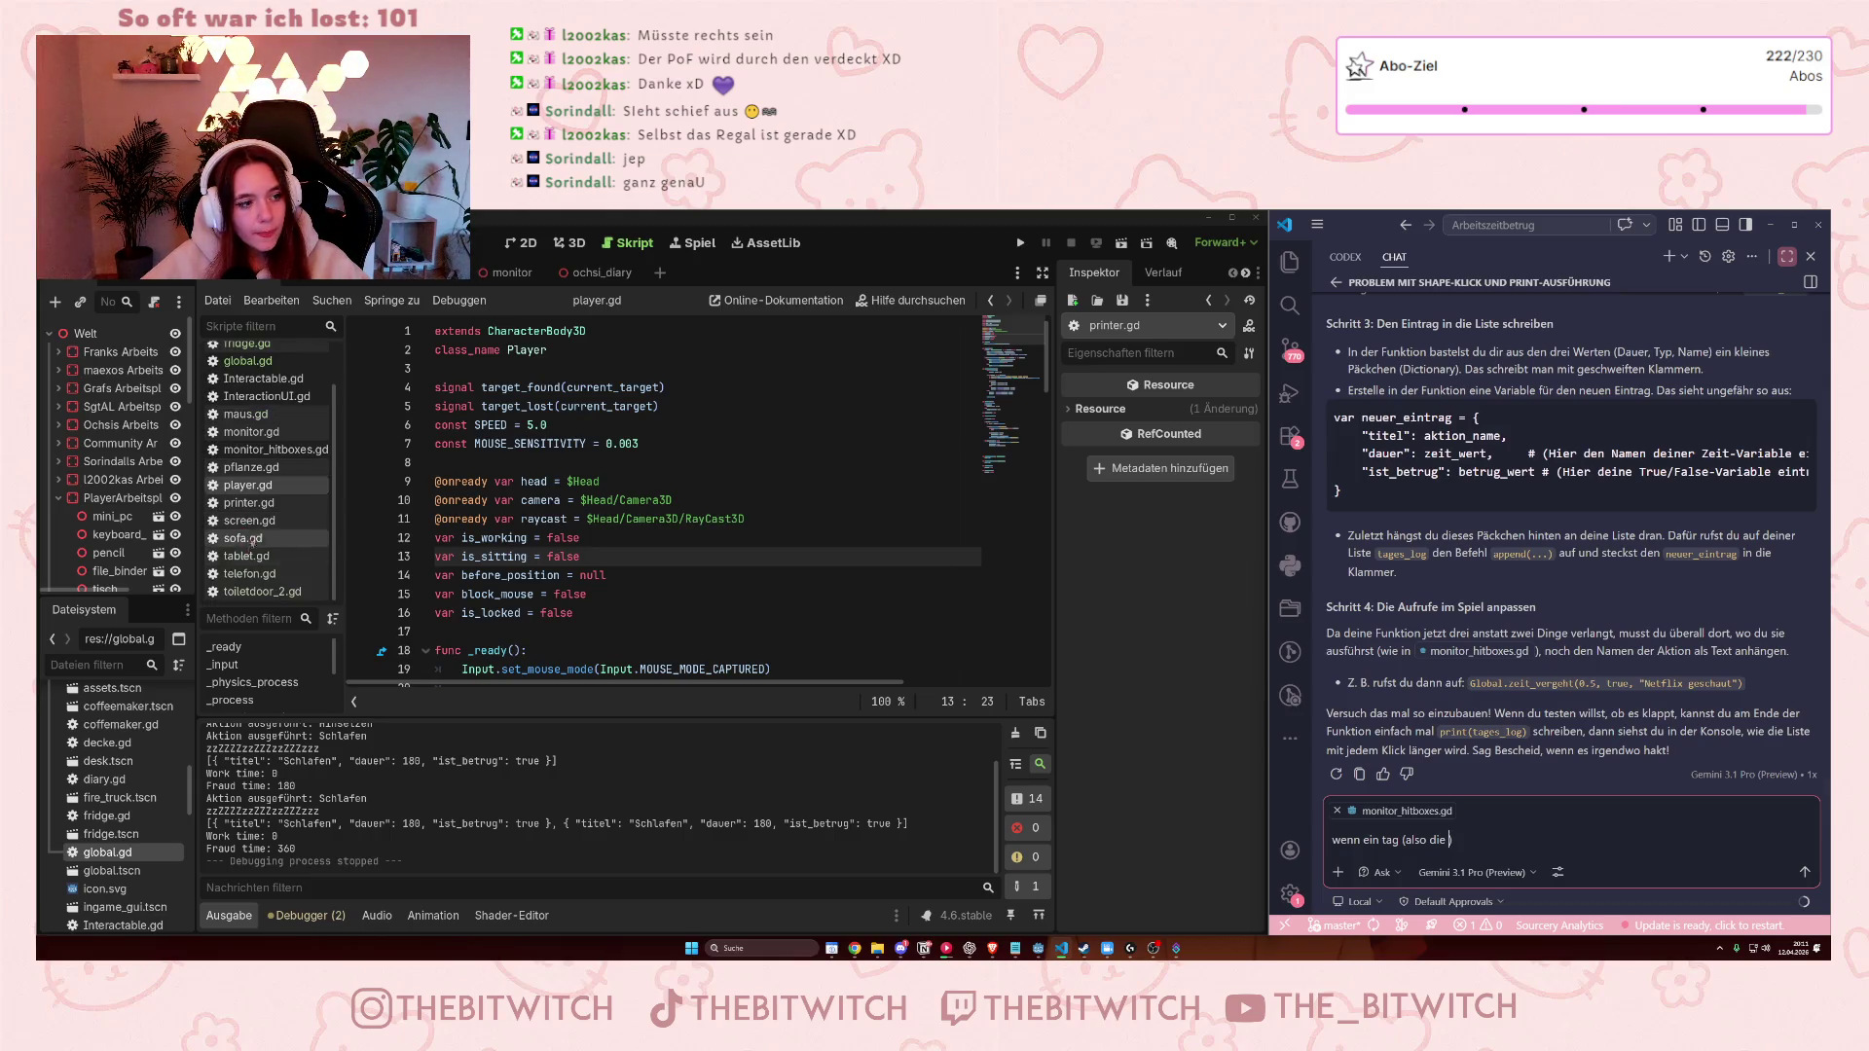
{"action": "scroll", "coordinate": [255, 413], "scroll_direction": "down", "scroll_amount": 1}
{"action": "scroll", "coordinate": [255, 414], "scroll_direction": "up", "scroll_amount": 1}
{"action": "left_click", "coordinate": [249, 407]}
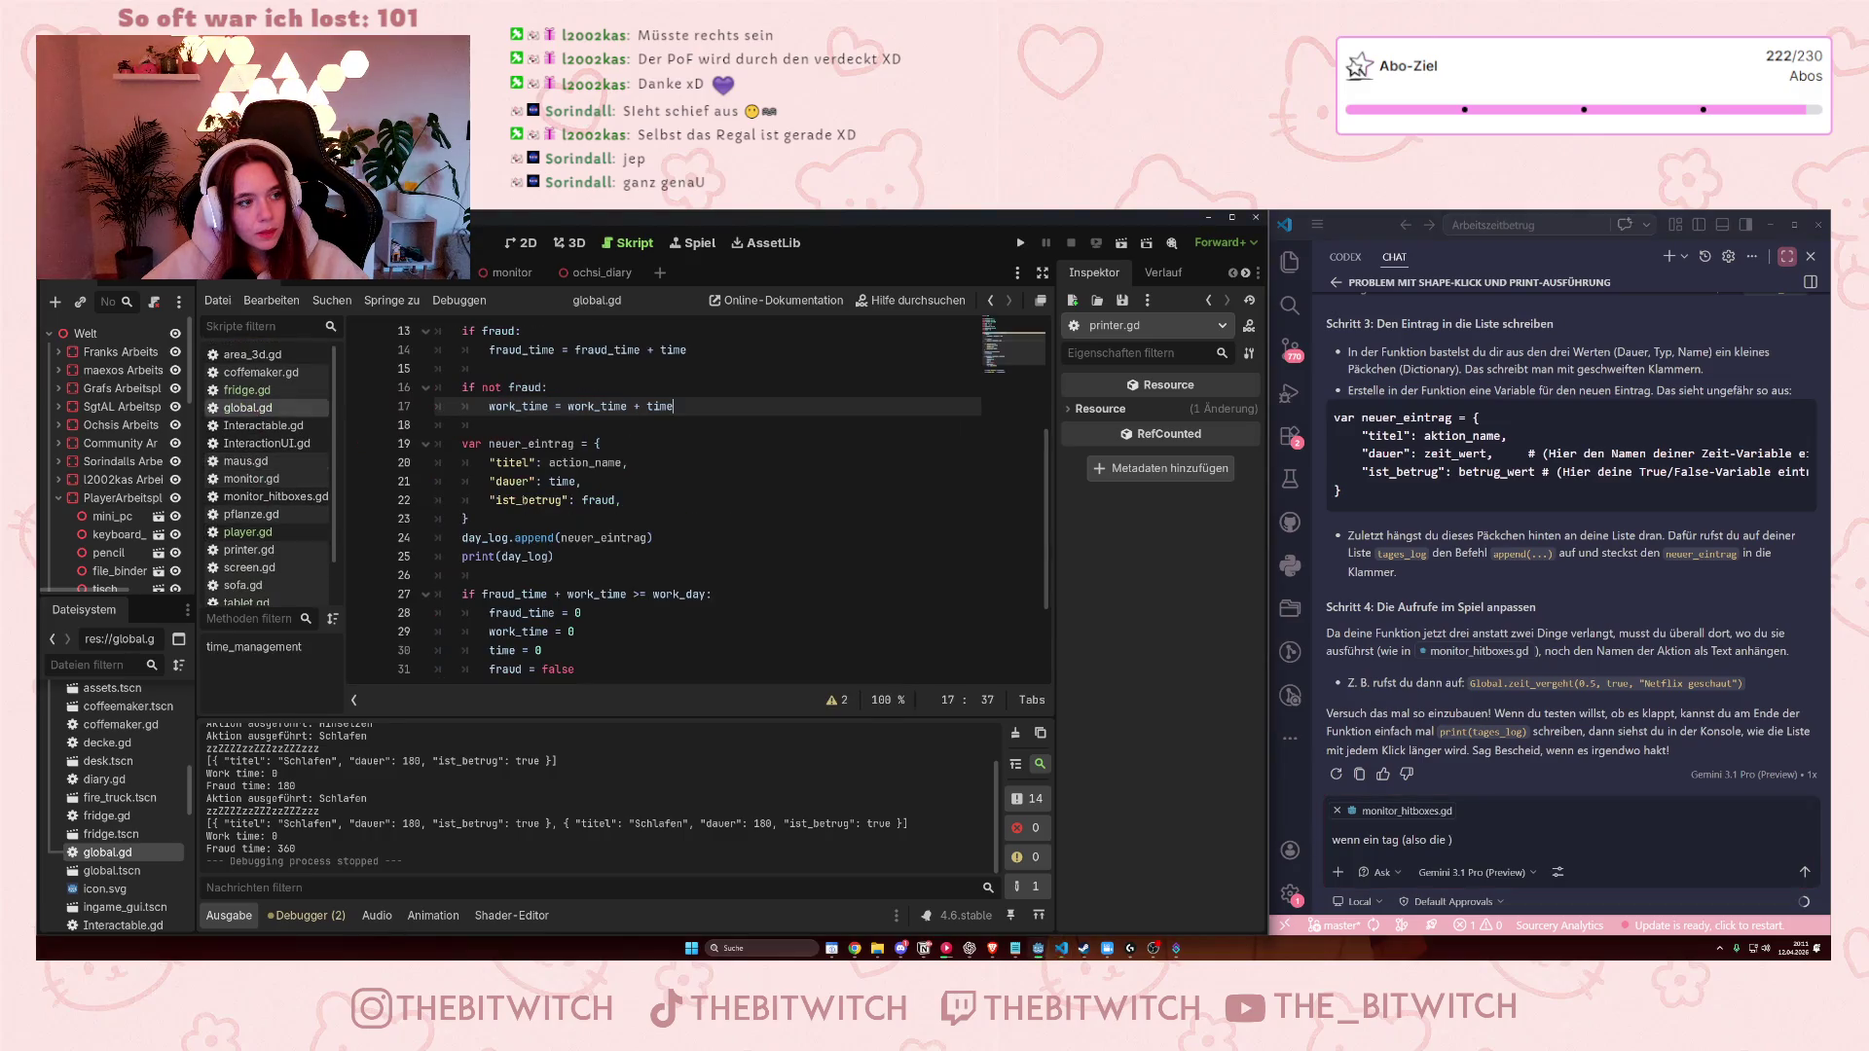
{"action": "scroll", "coordinate": [604, 446], "scroll_direction": "up", "scroll_amount": 4}
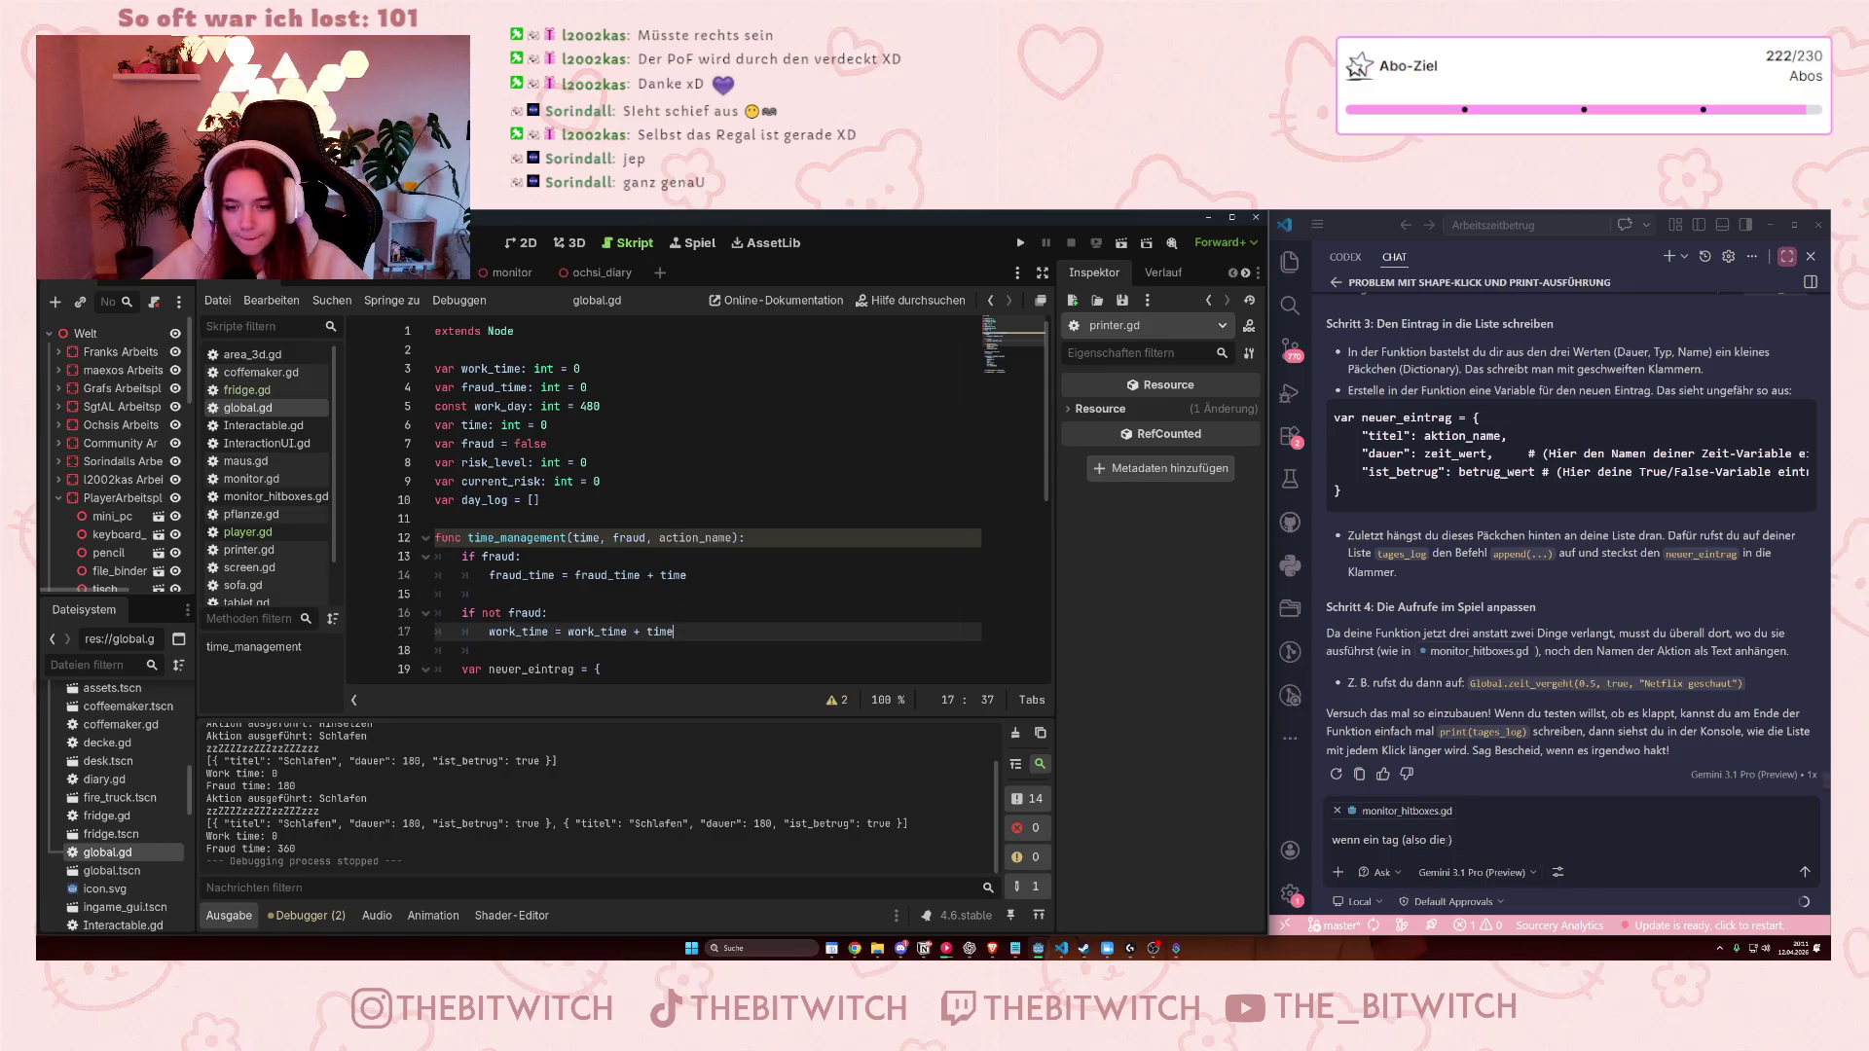
Finish the question about starting a new daylog after 480 minutes and send it.
{"action": "left_click", "coordinate": [1451, 839]}
{"action": "type", "text": "480"}
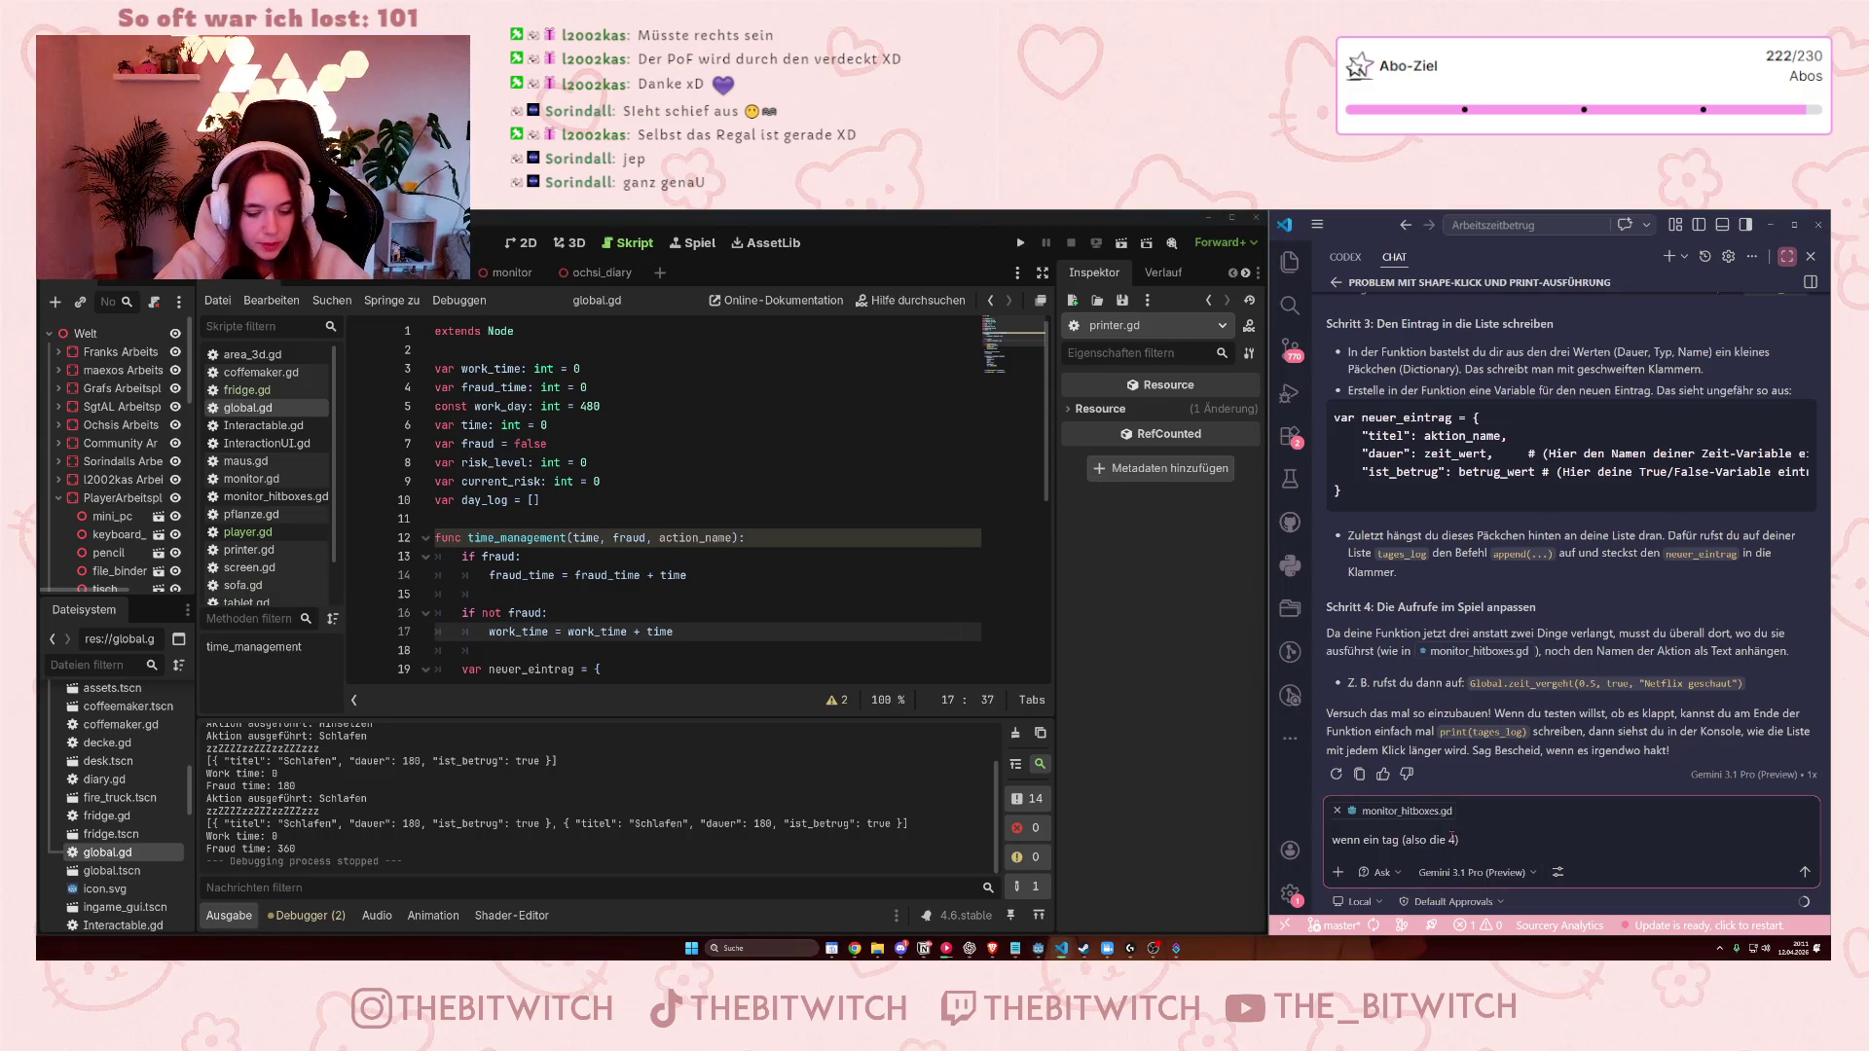
{"action": "type", "text": "inuten) e"}
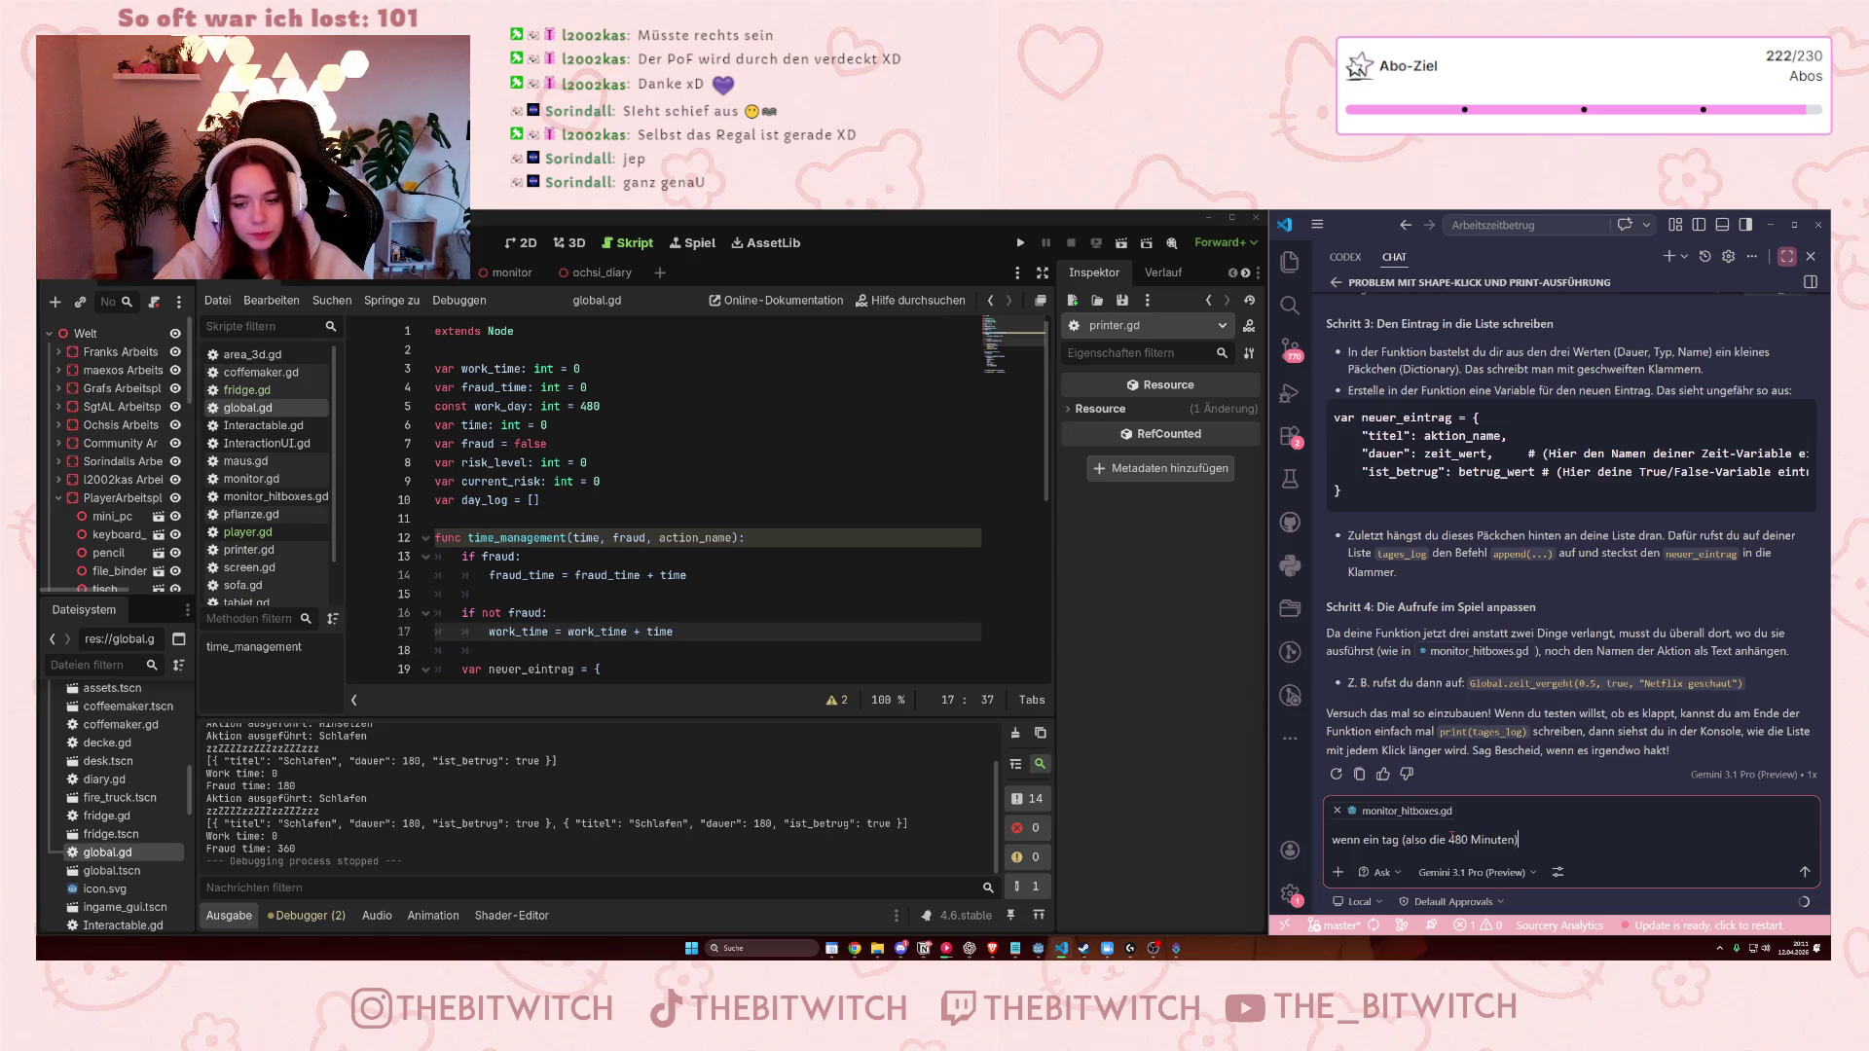
{"action": "type", "text": "rreicht sin"}
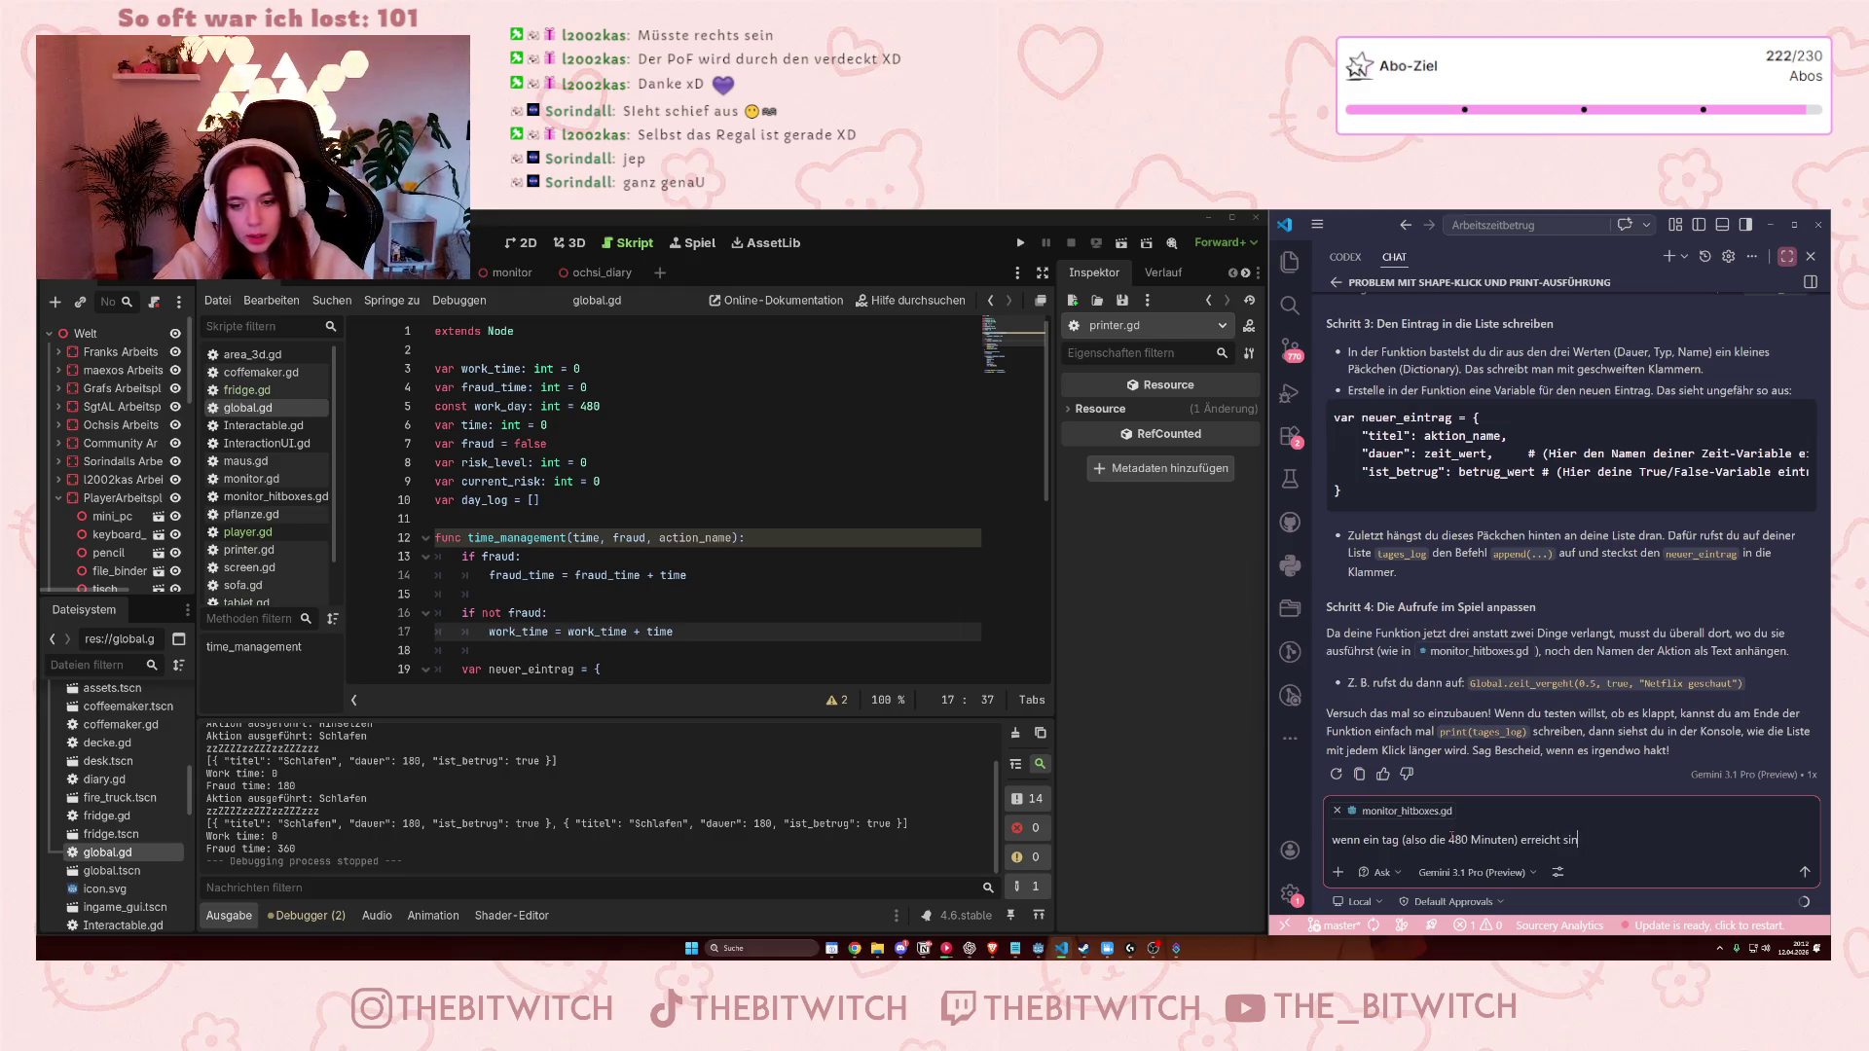
{"action": "type", "text": "d, sollte eine ne"}
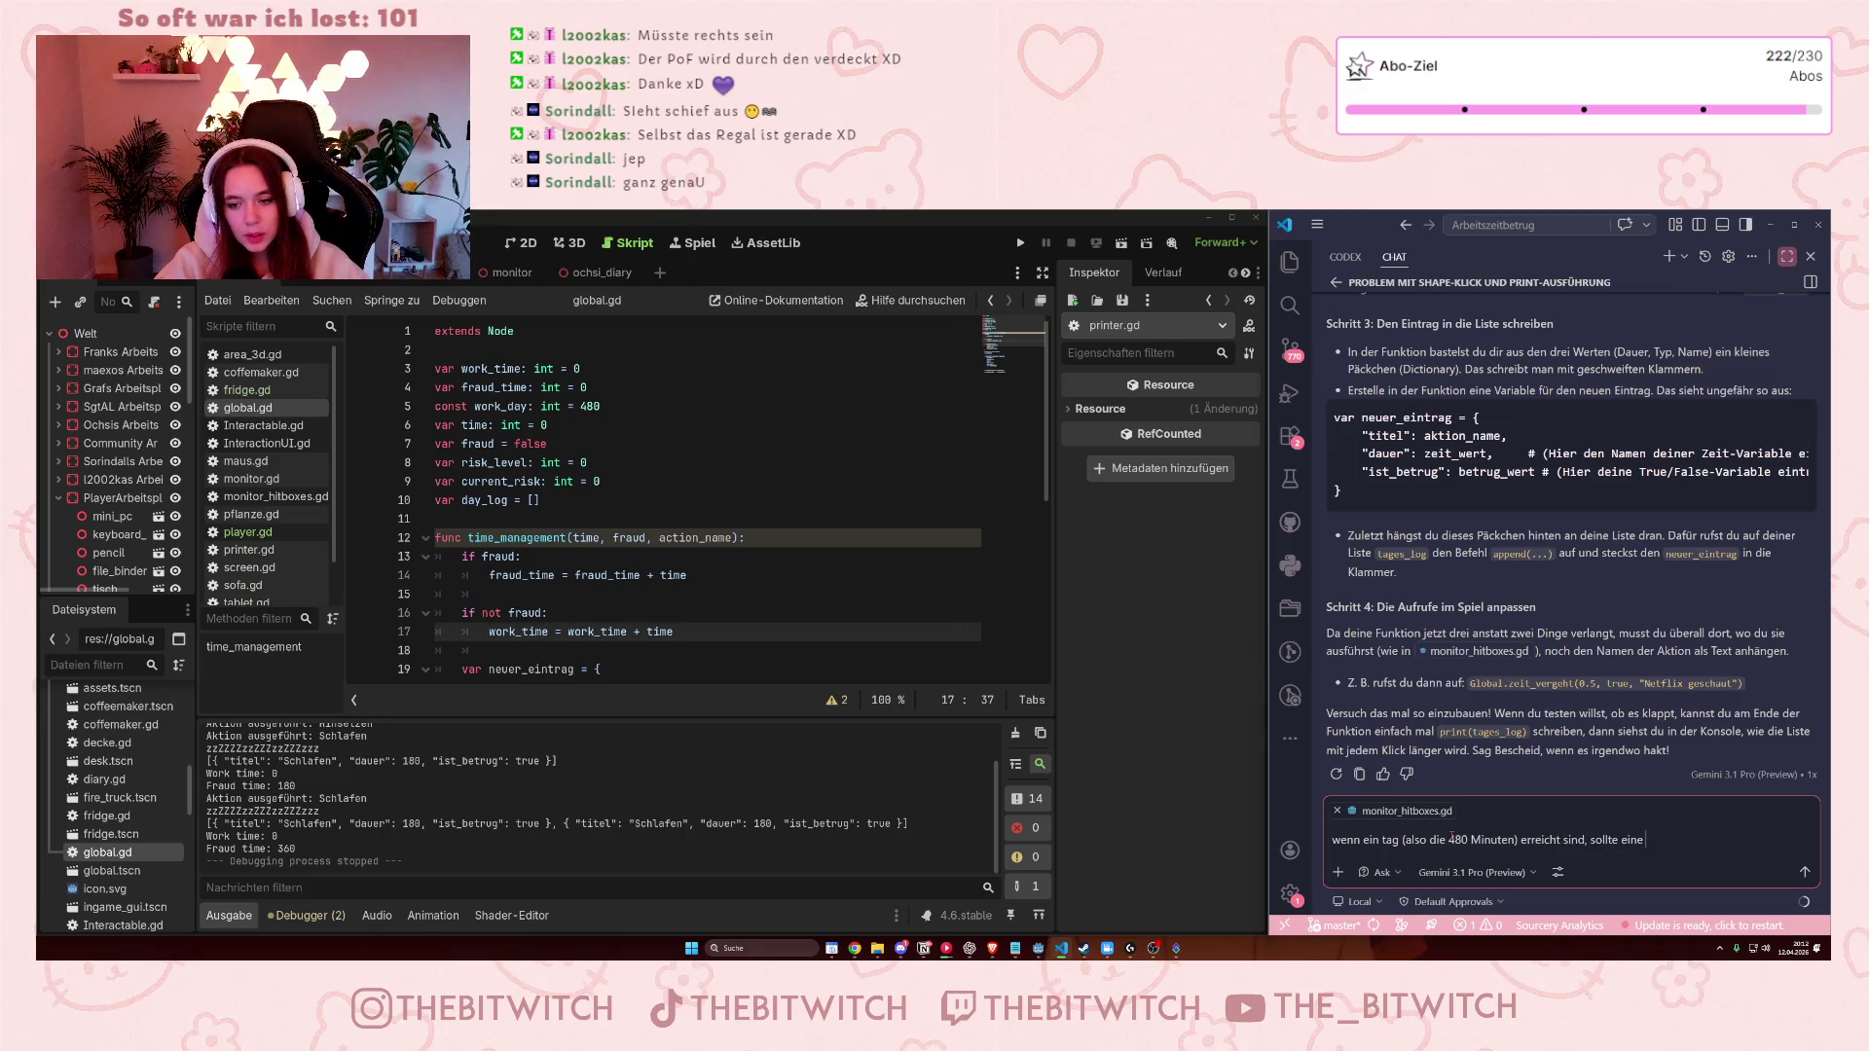
{"action": "key", "text": "BackSpace"}
{"action": "key", "text": "BackSpace"}
{"action": "key", "text": "BackSpace"}
{"action": "type", "text": "neuer d"}
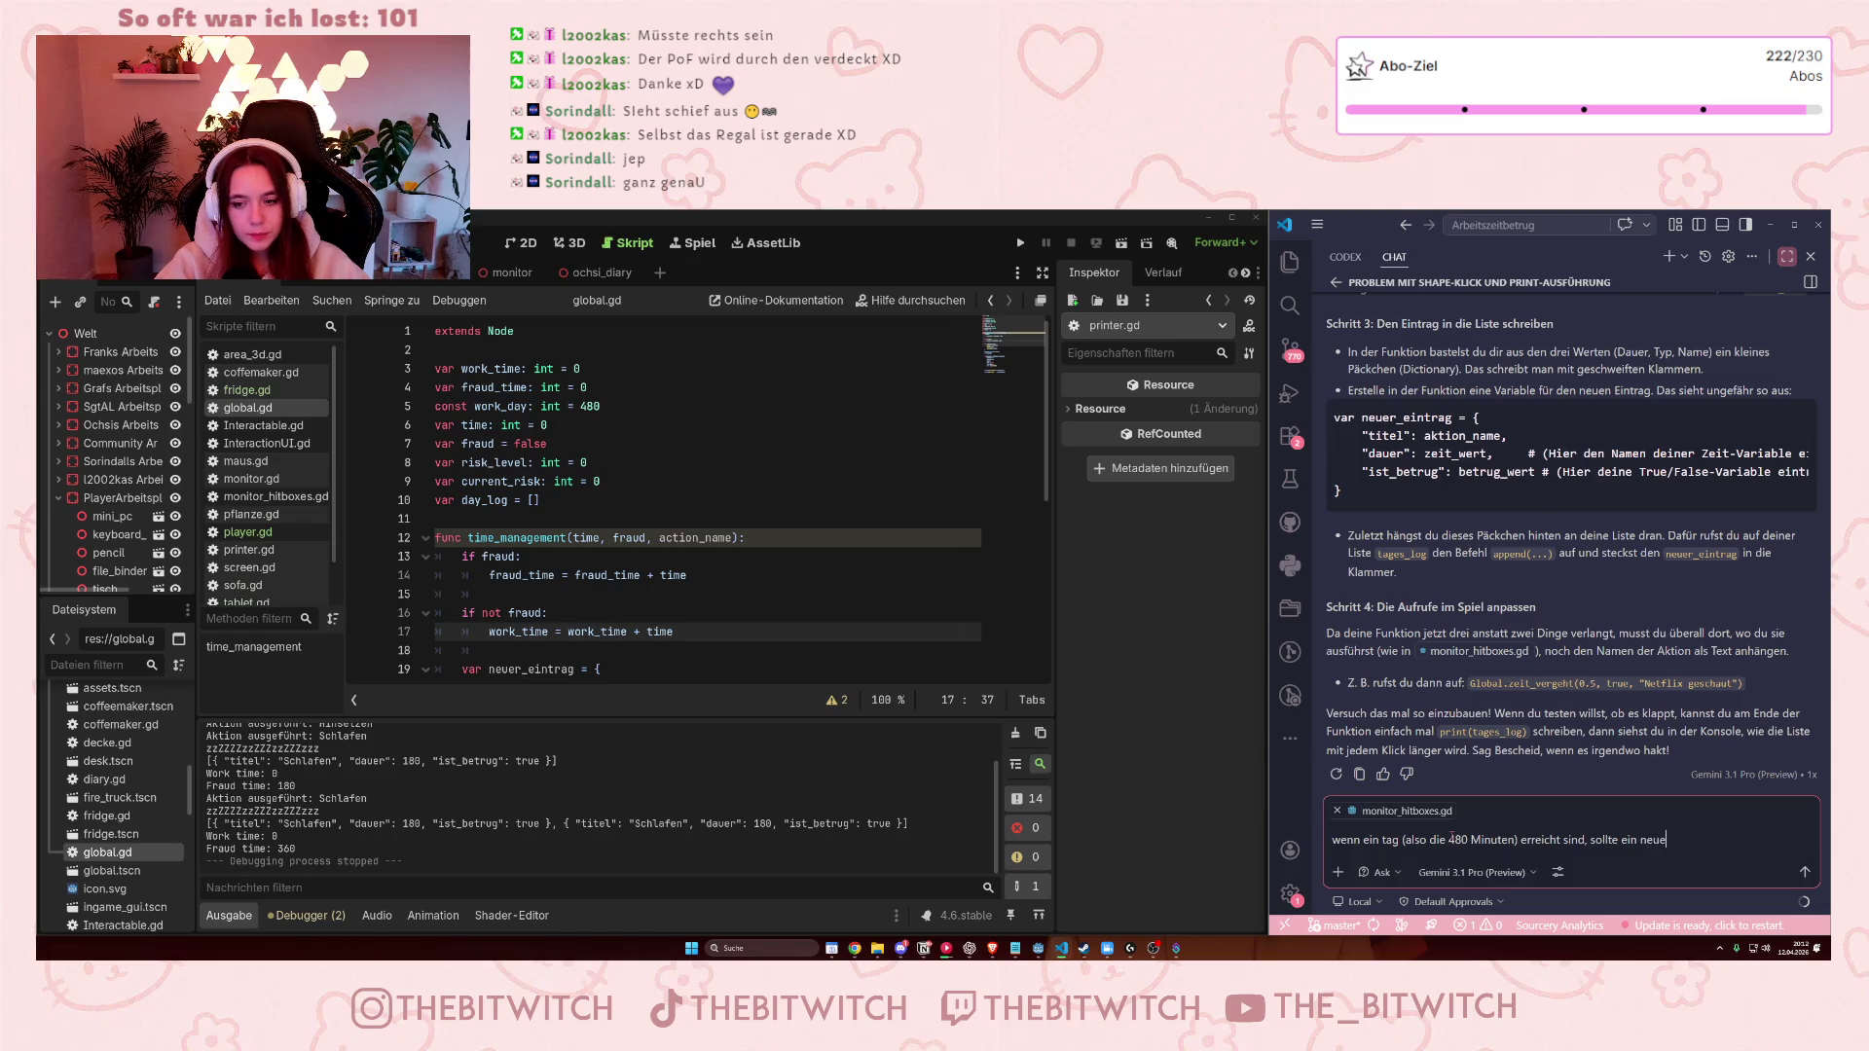
{"action": "type", "text": "ayloh"}
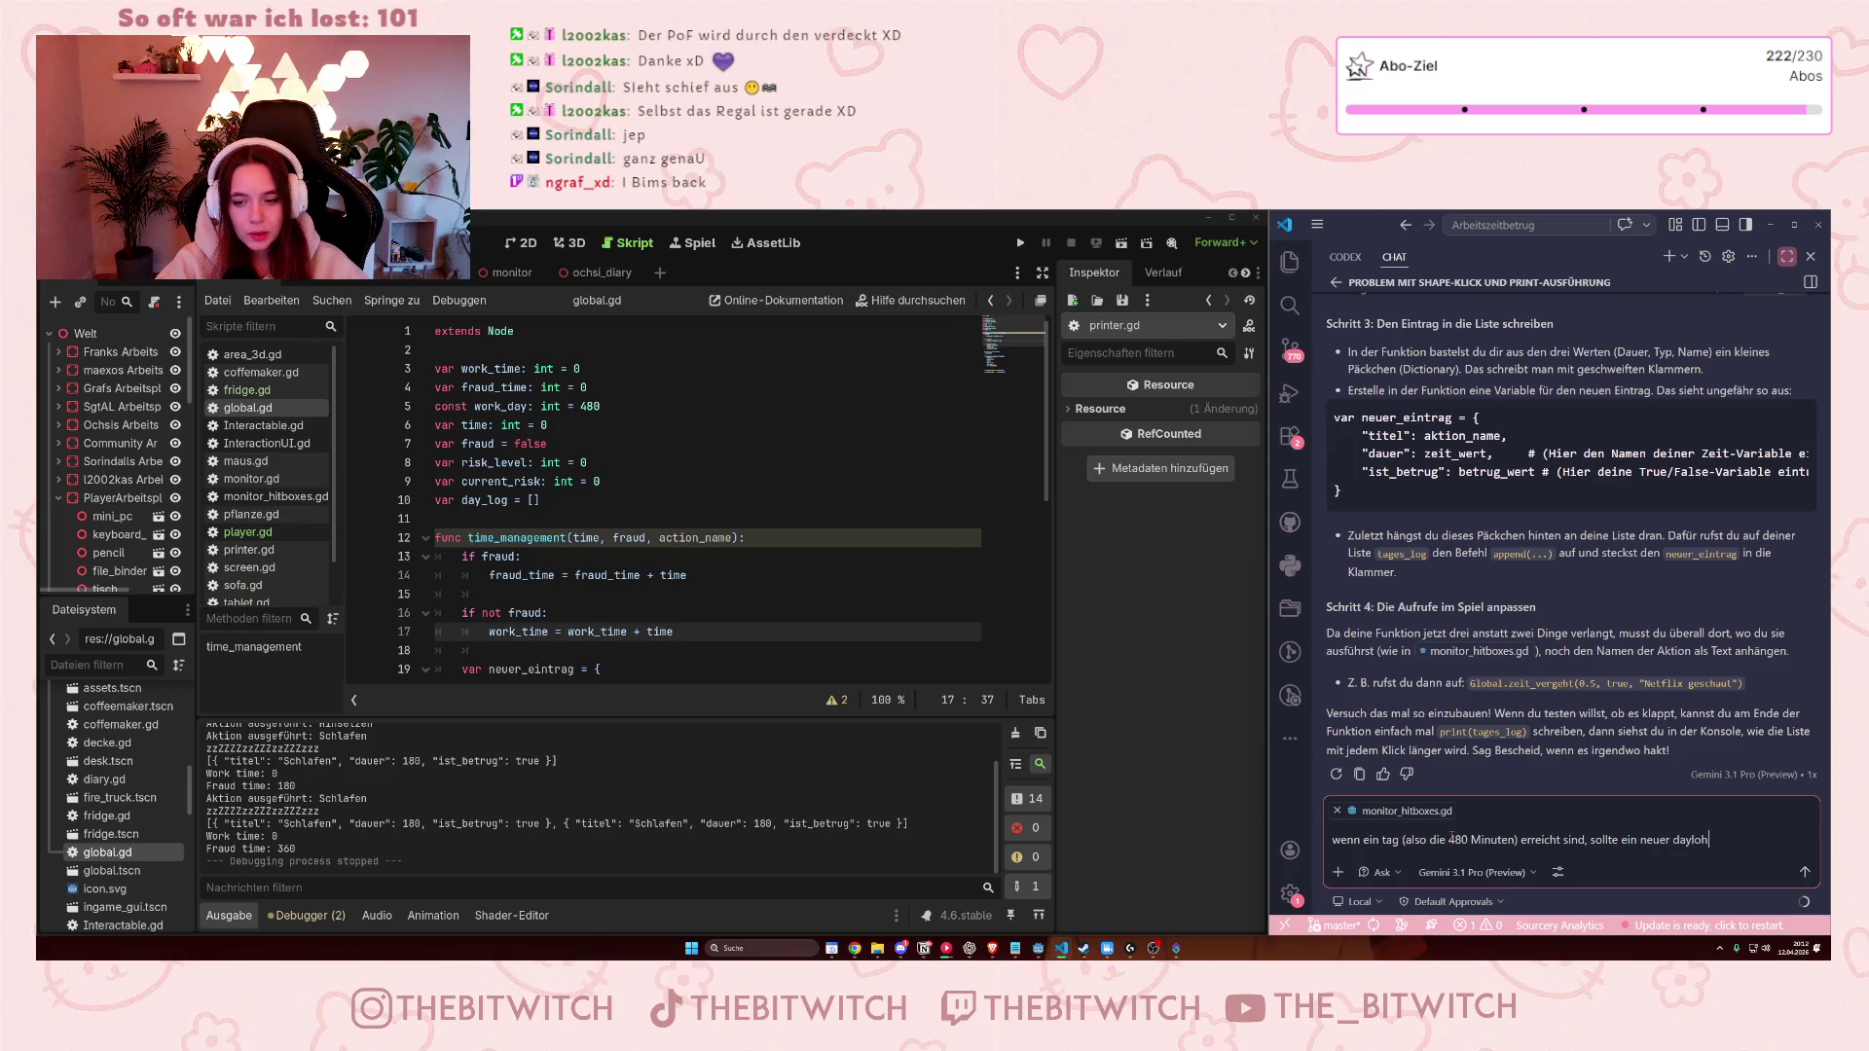
{"action": "type", "text": "g mit"}
{"action": "key", "text": "BackSpace"}
{"action": "key", "text": "BackSpace"}
{"action": "key", "text": "BackSpace"}
{"action": "type", "text": "gestart"}
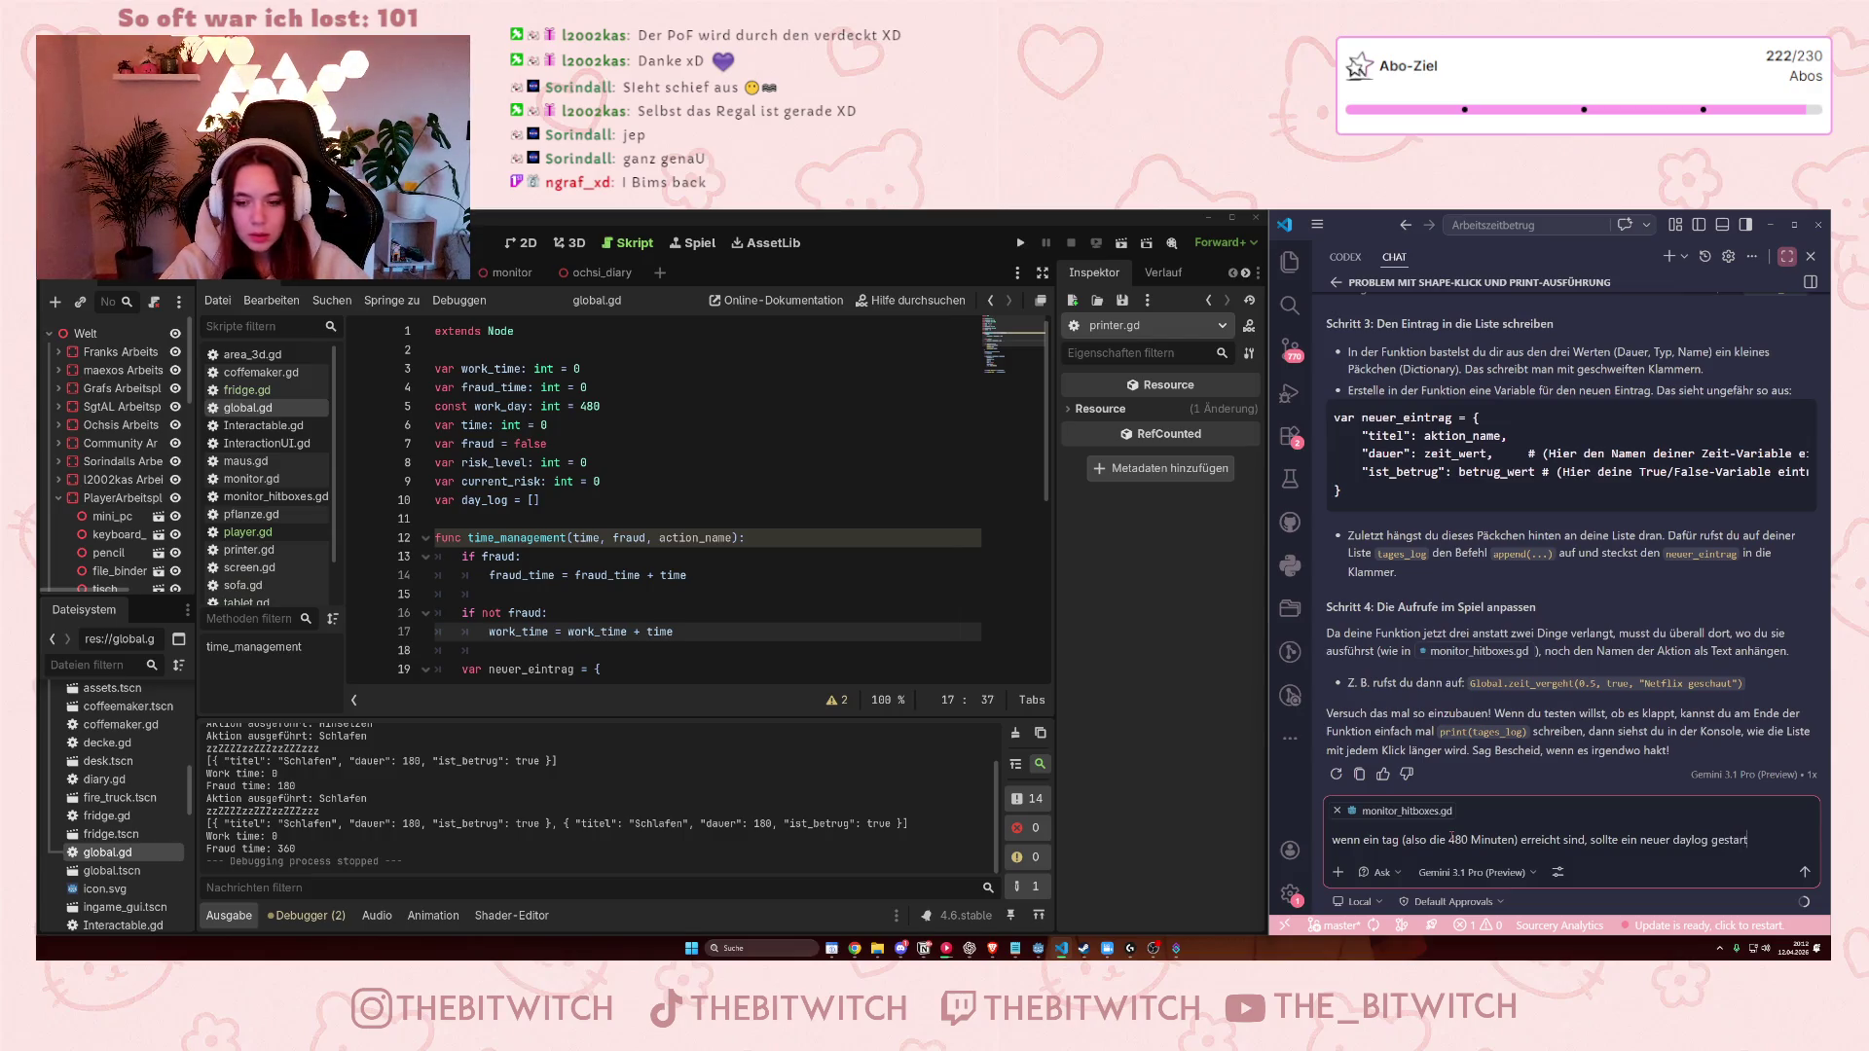
{"action": "type", "text": "et werden"}
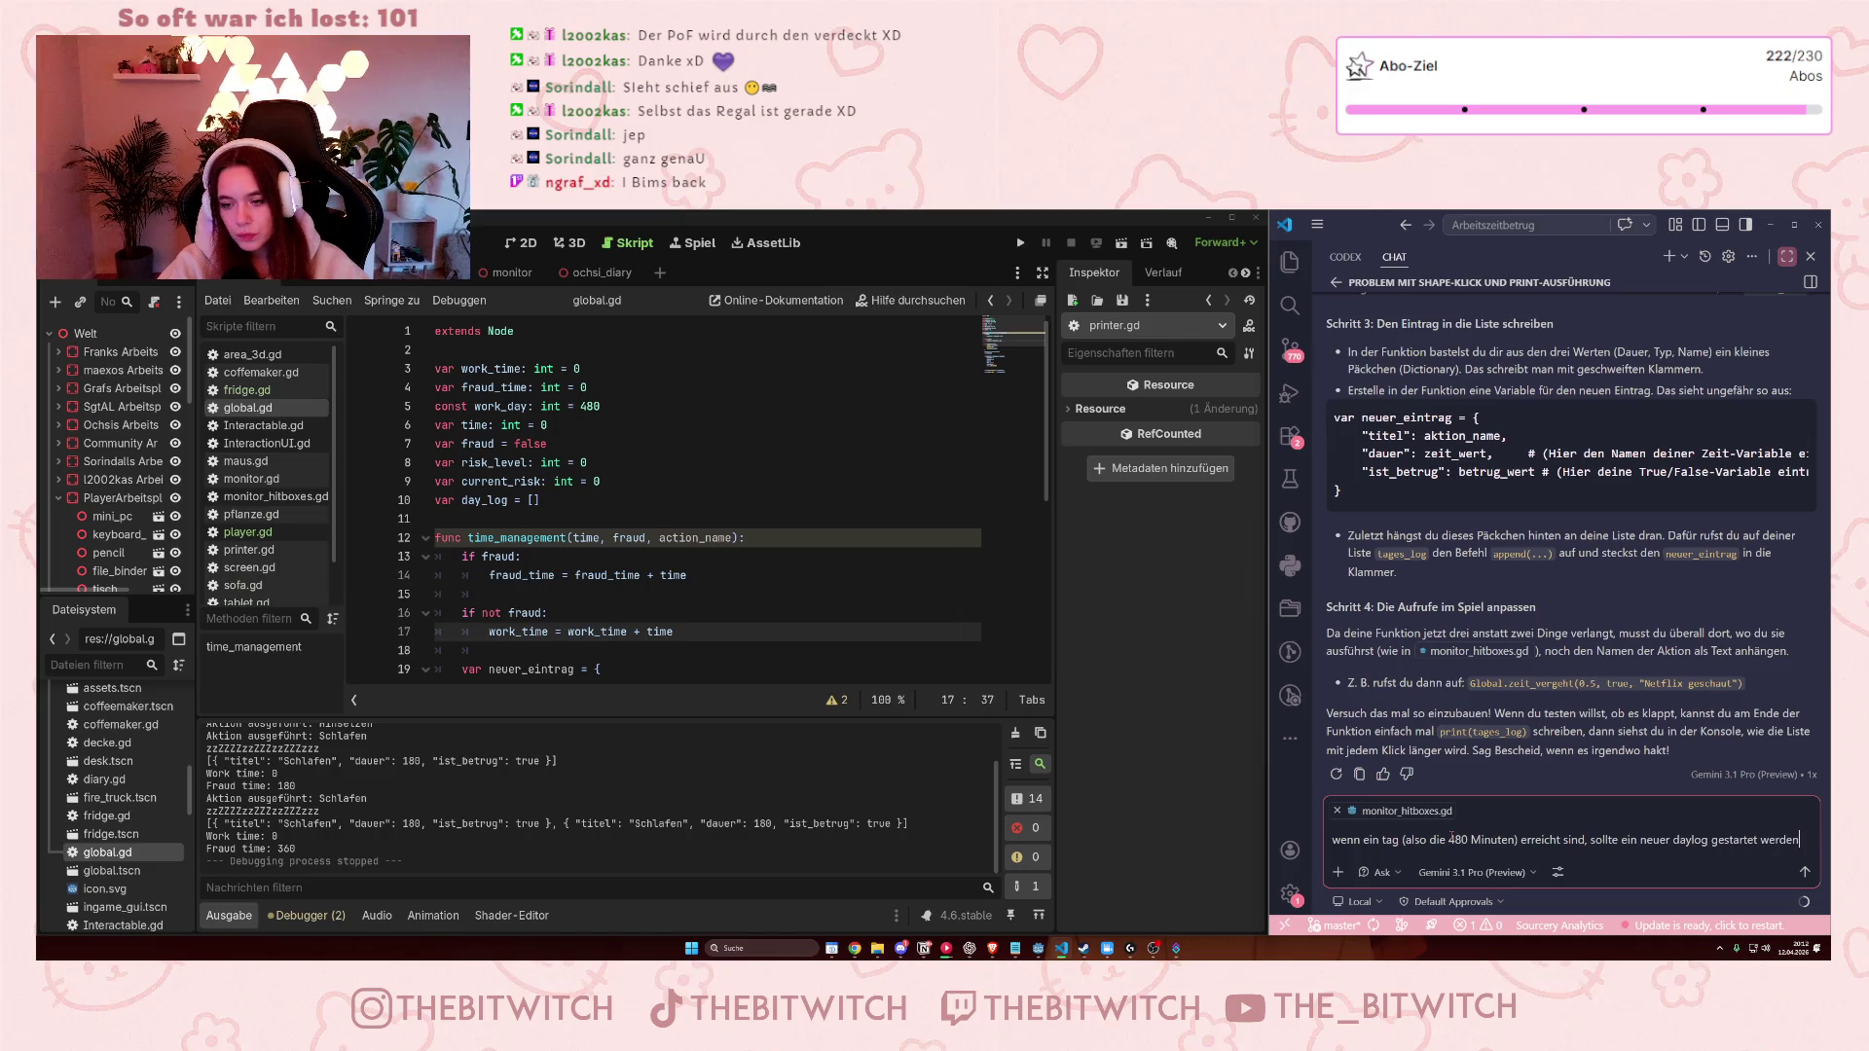
{"action": "key", "text": "Return"}
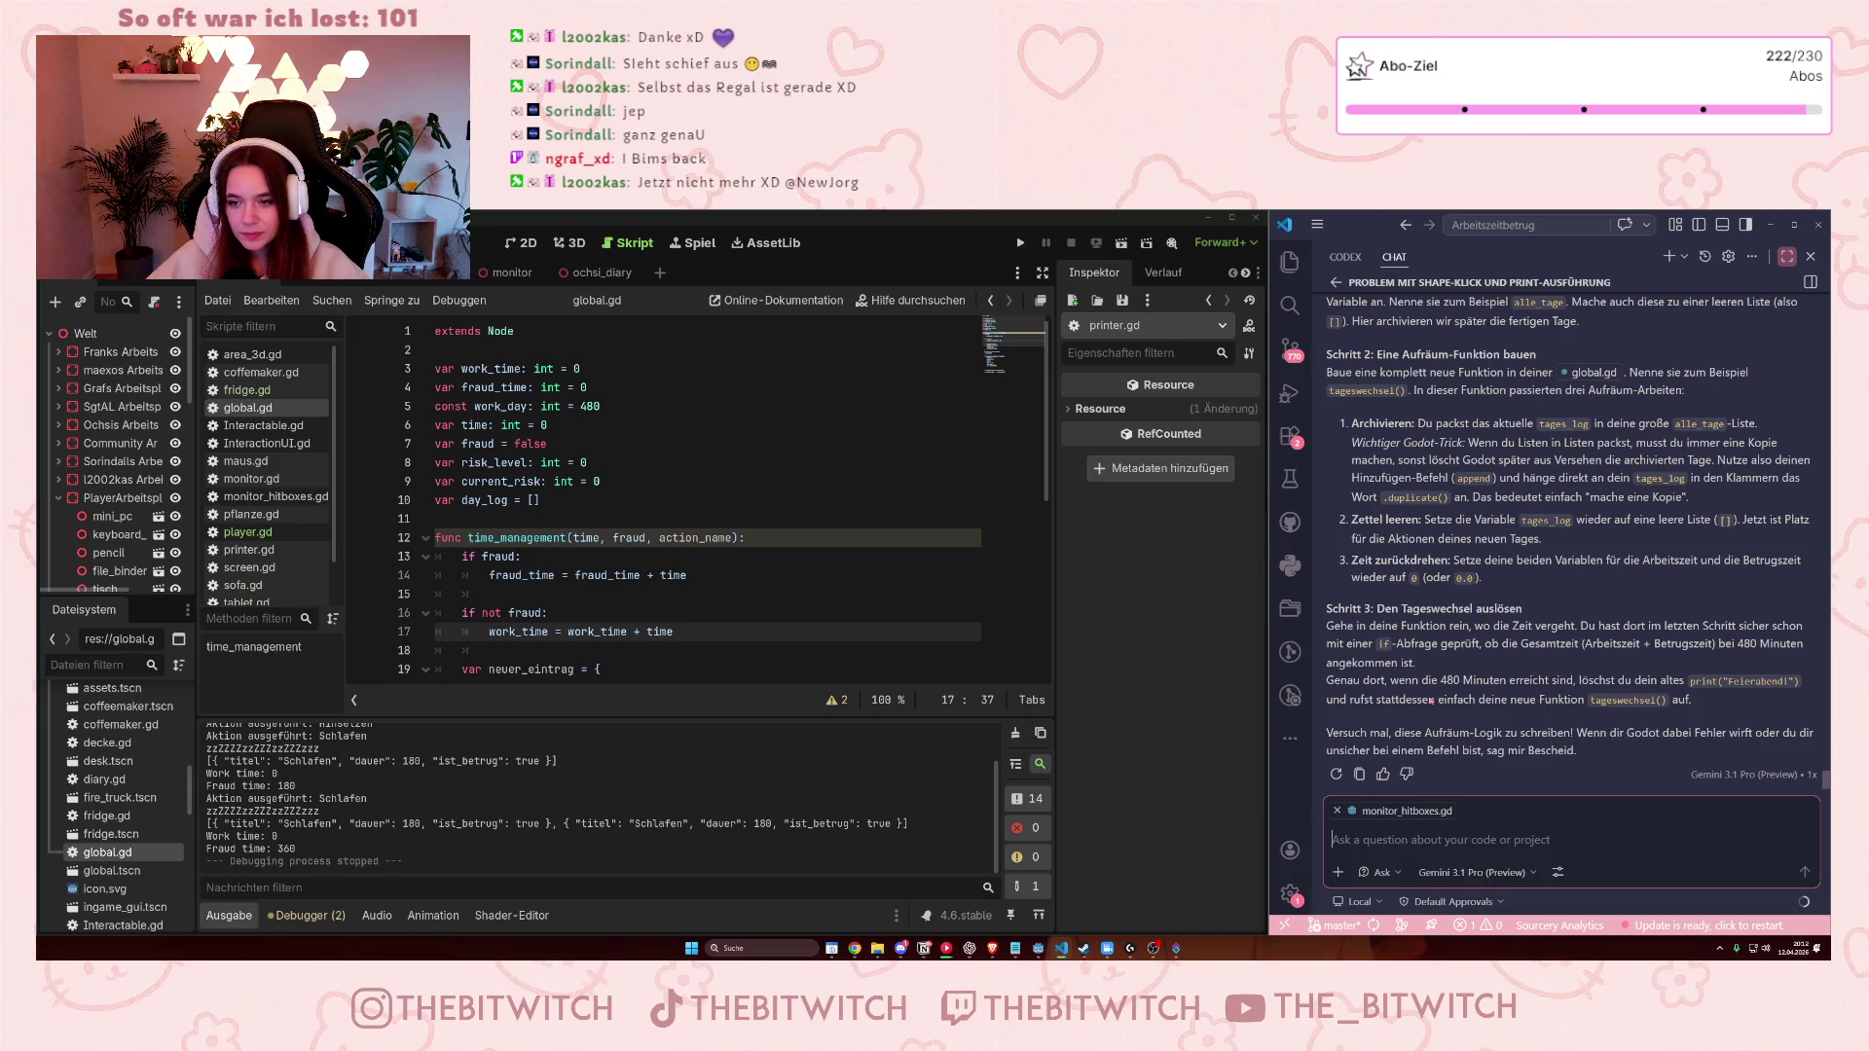
Read Schritt 1 and 2 of the reply: the alle_tage archive list and tageswechsel() cleanup.
{"action": "scroll", "coordinate": [1482, 645], "scroll_direction": "up", "scroll_amount": 5}
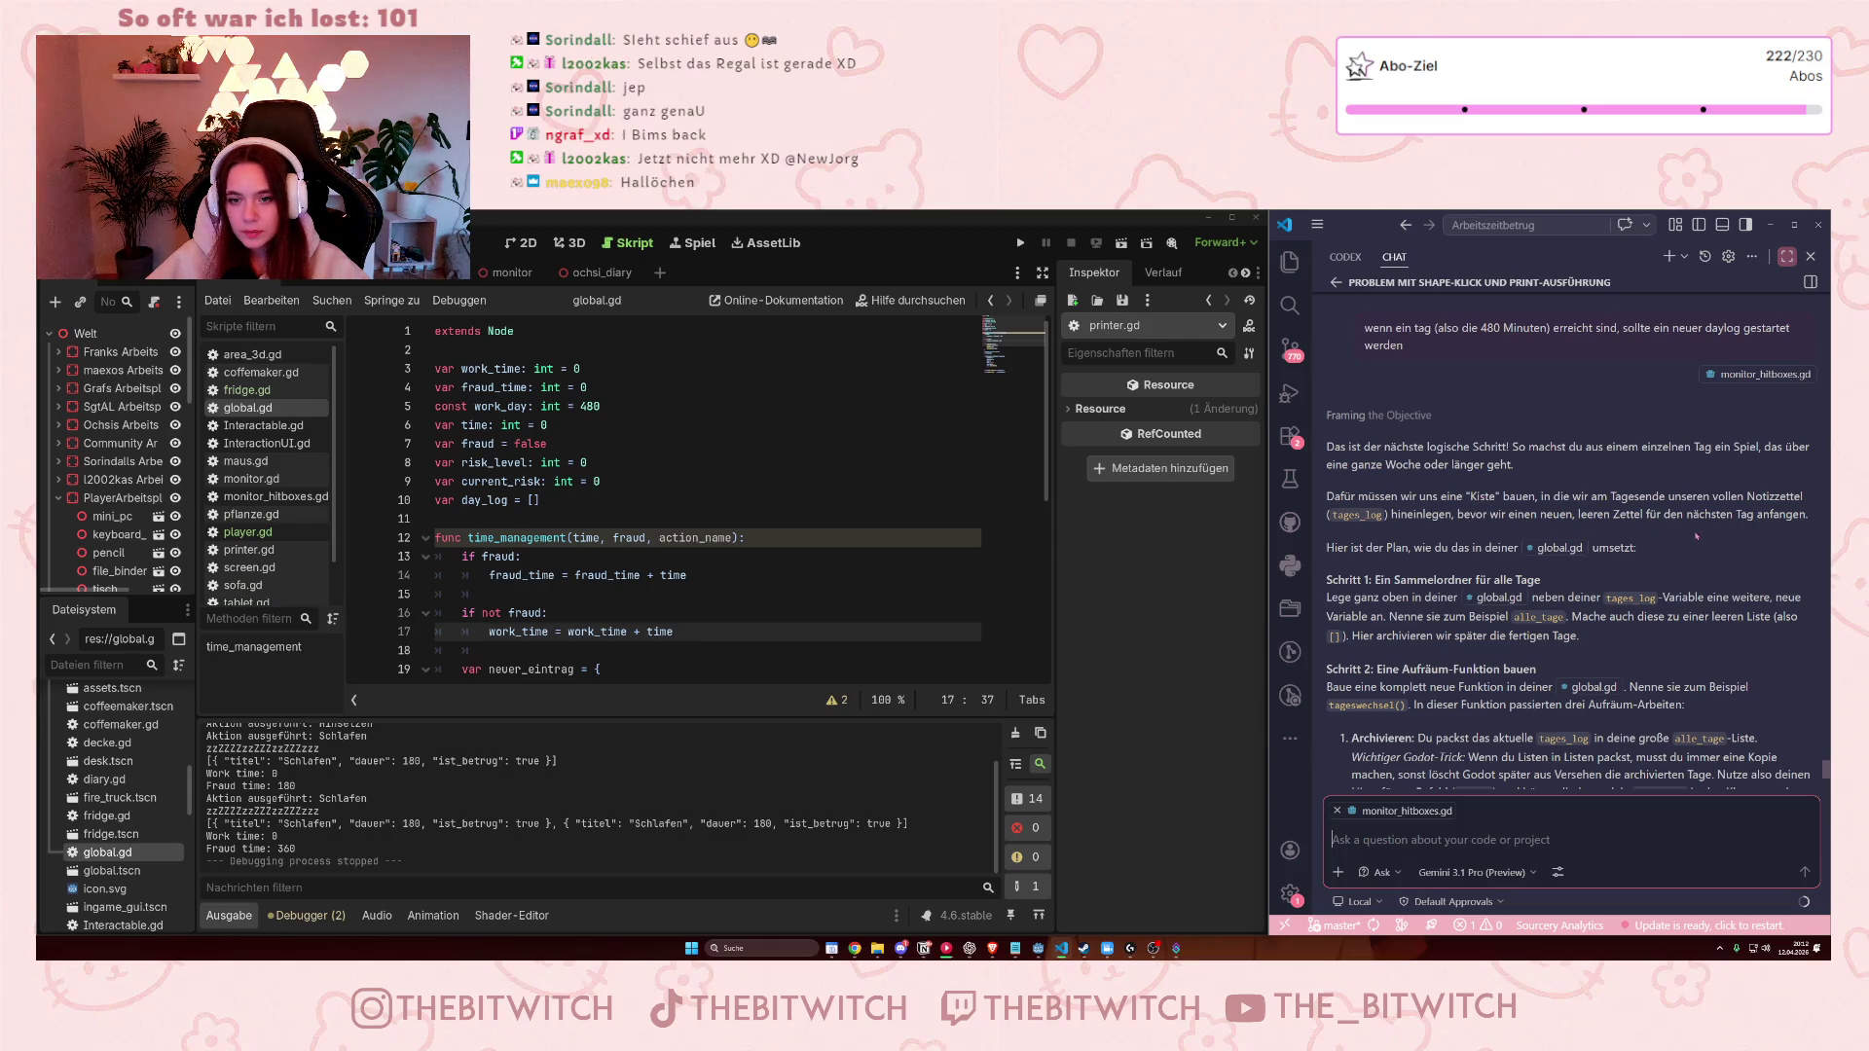
{"action": "scroll", "coordinate": [1545, 557], "scroll_direction": "down", "scroll_amount": 2}
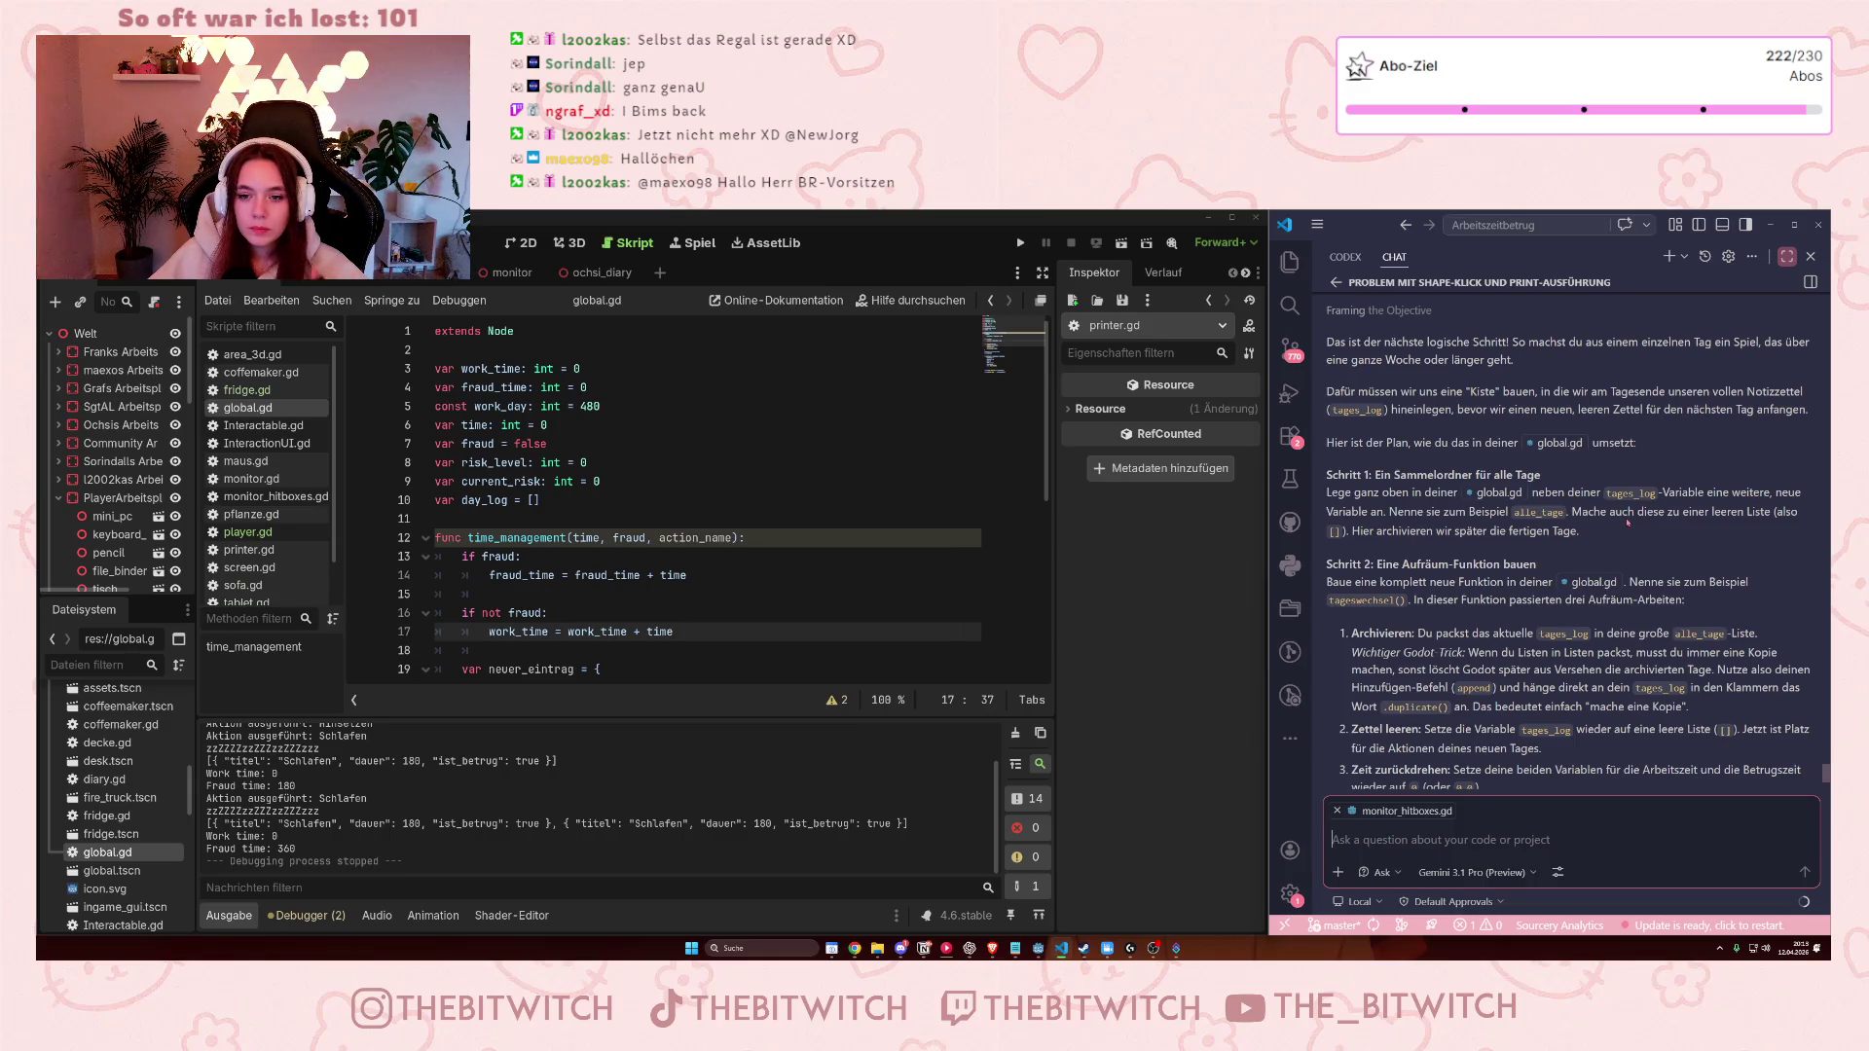
Add 'var full_log = []' on a new line below the day_log declaration.
{"action": "left_click", "coordinate": [642, 500]}
{"action": "key", "text": "Return"}
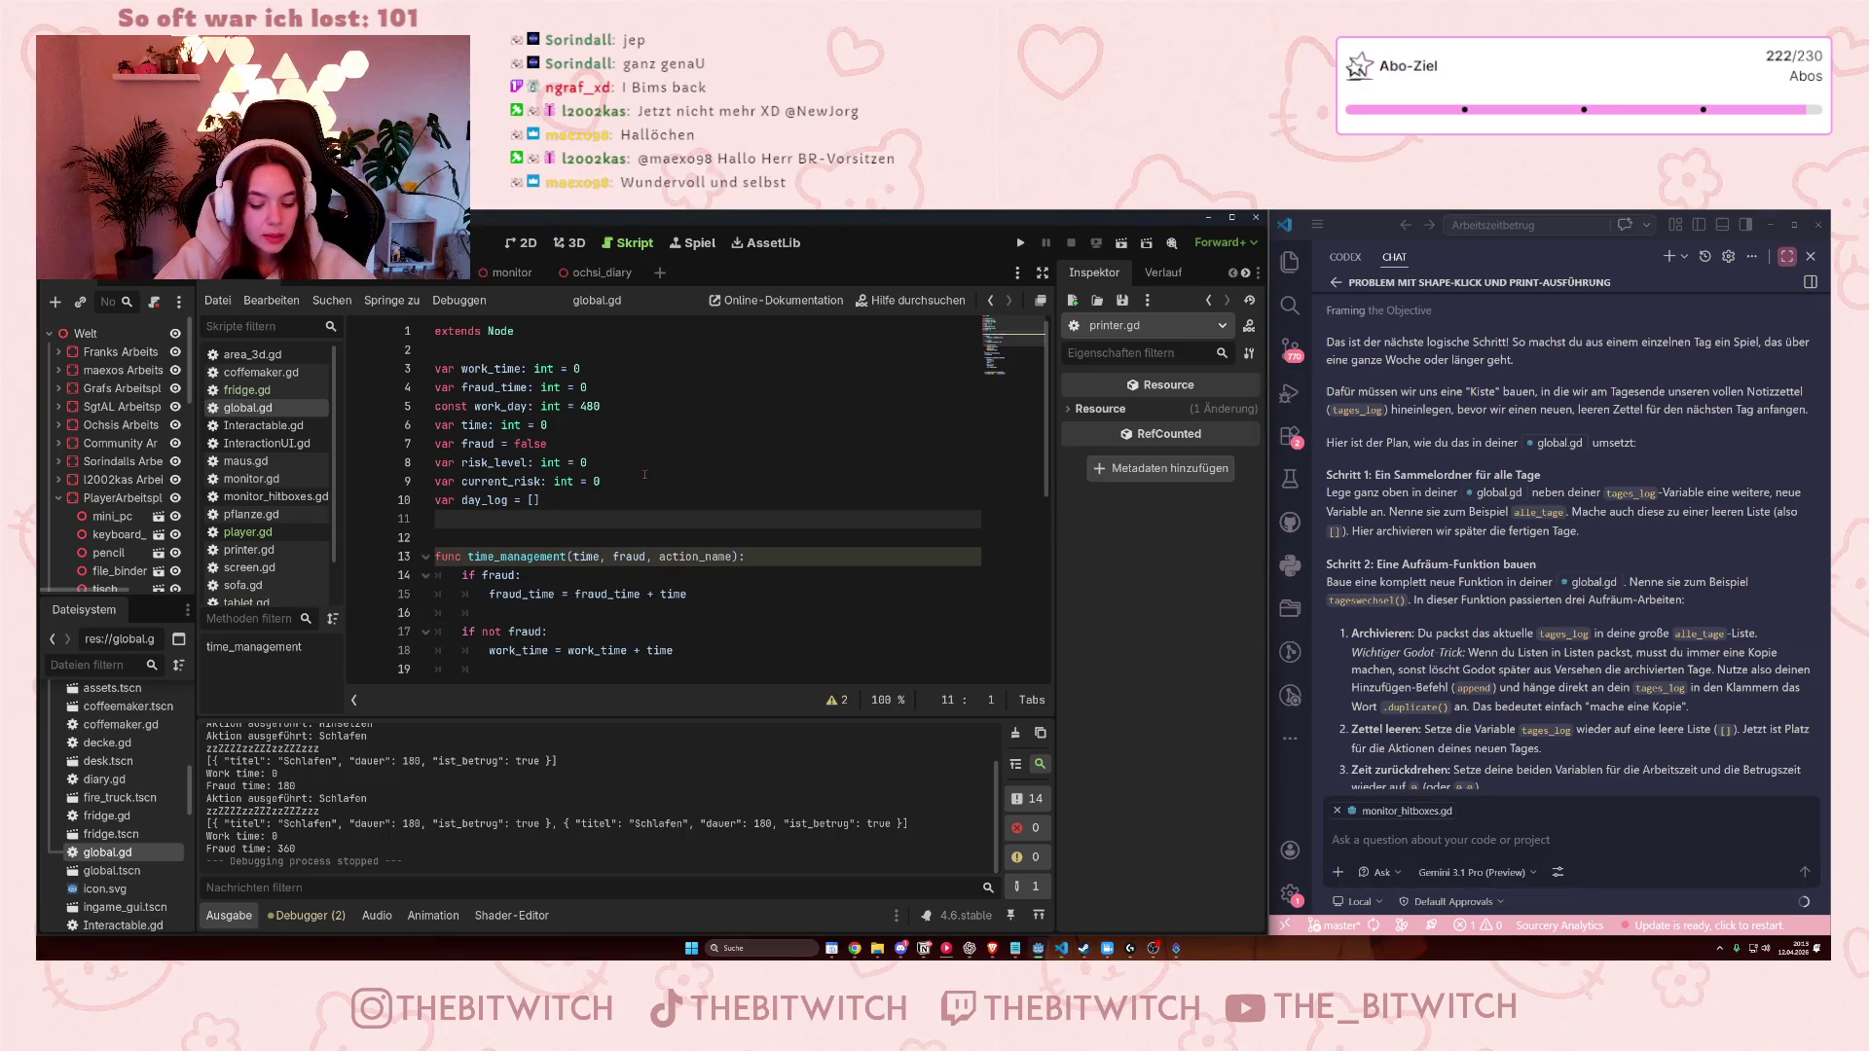
{"action": "type", "text": "var "}
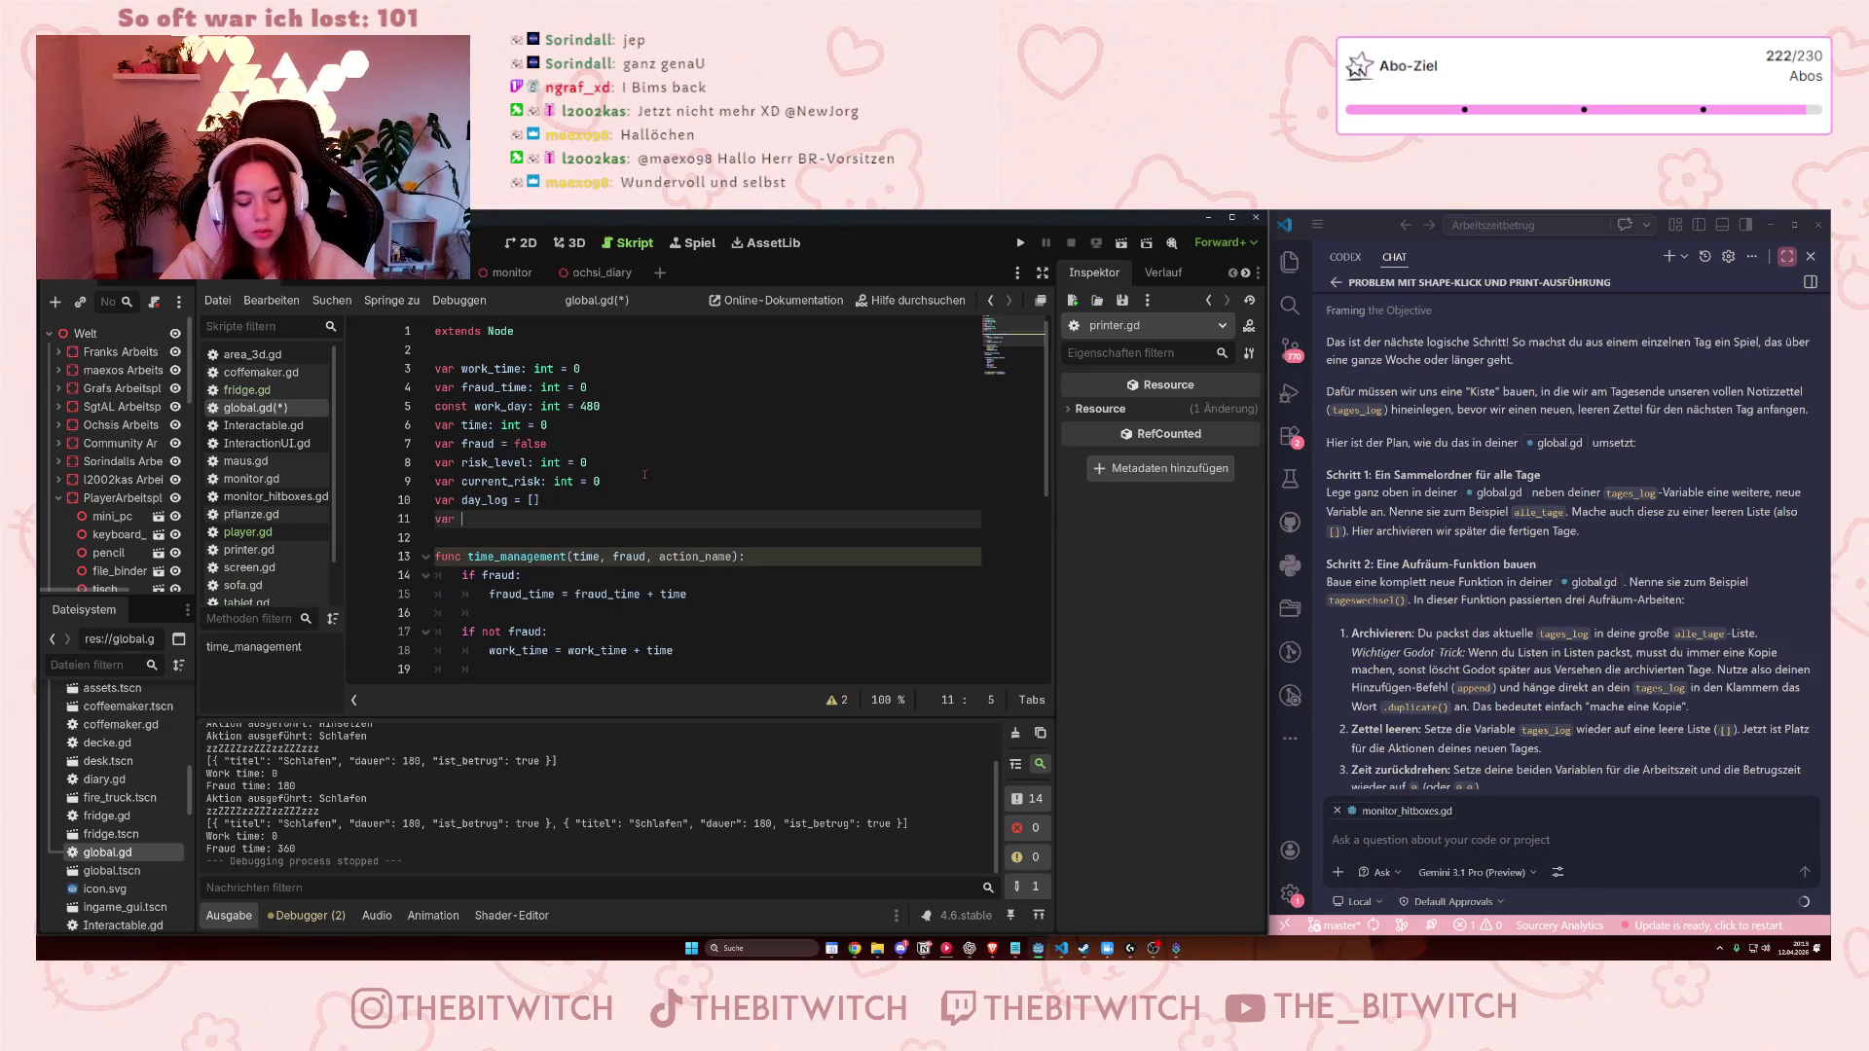
{"action": "type", "text": "full_log ="}
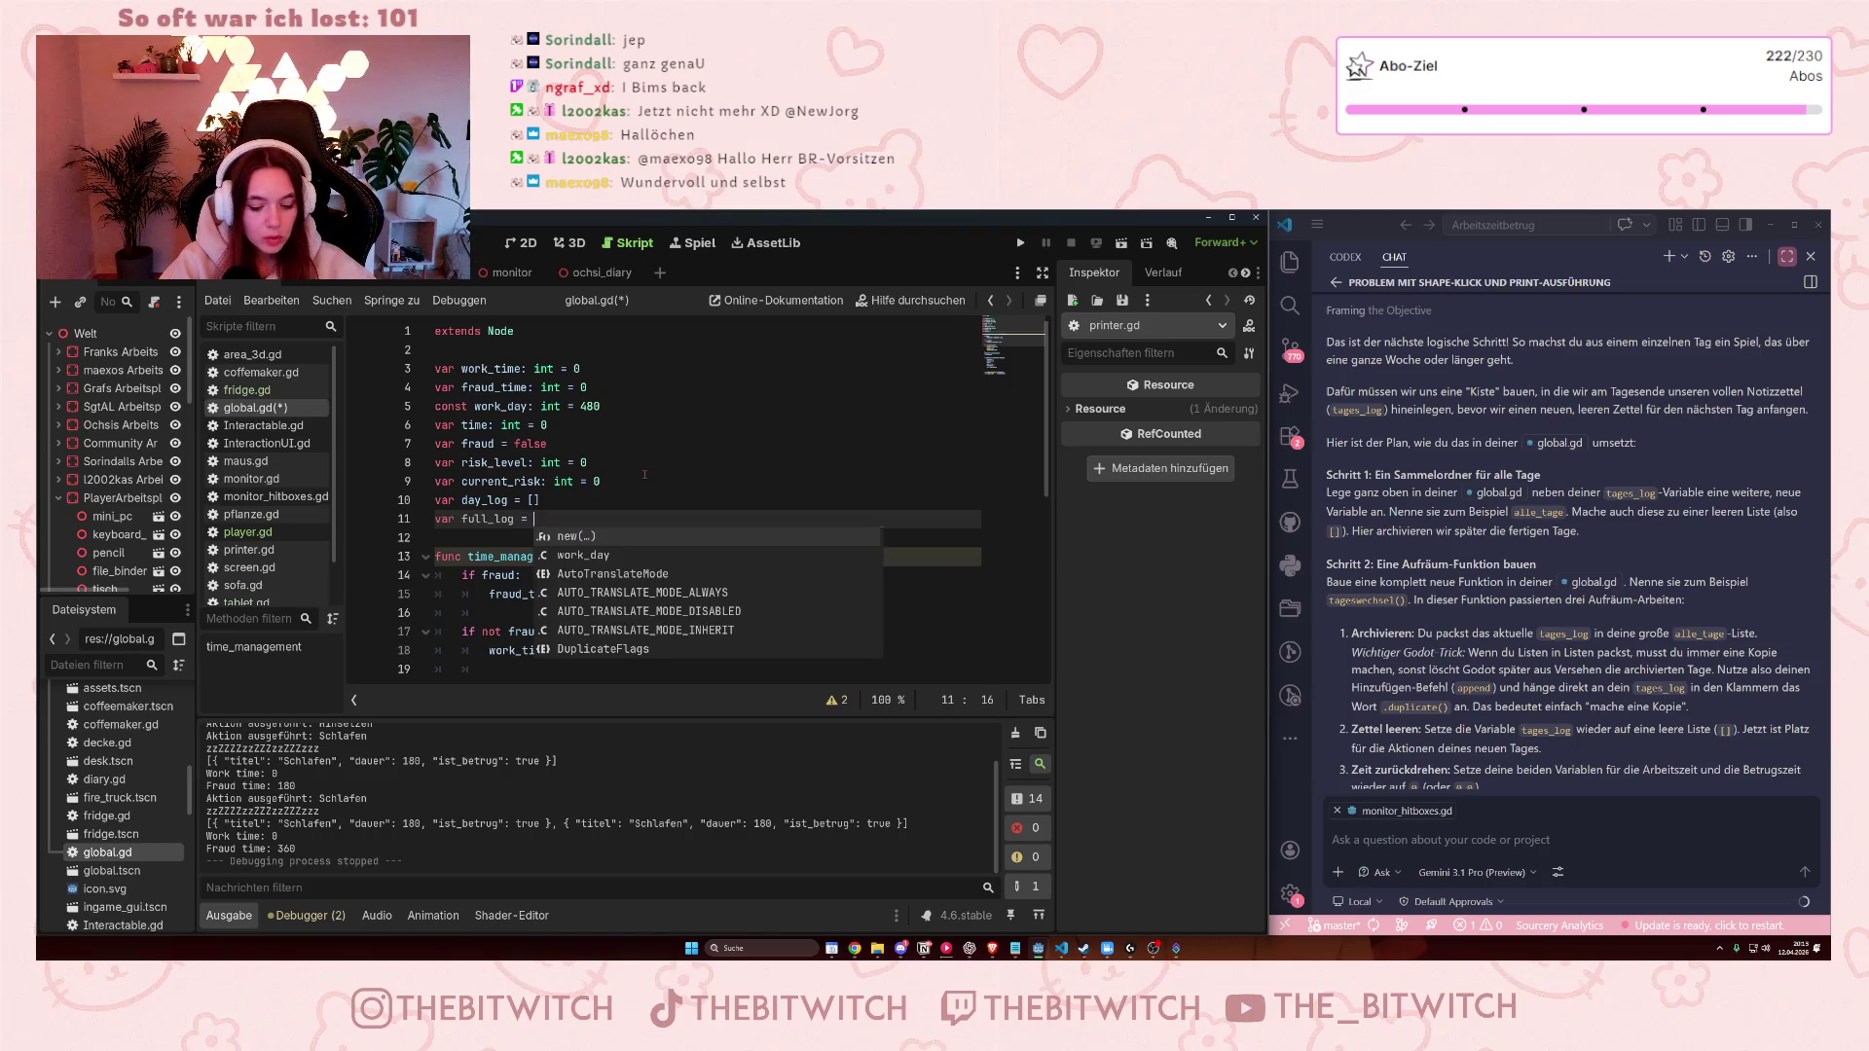
{"action": "type", "text": "[]"}
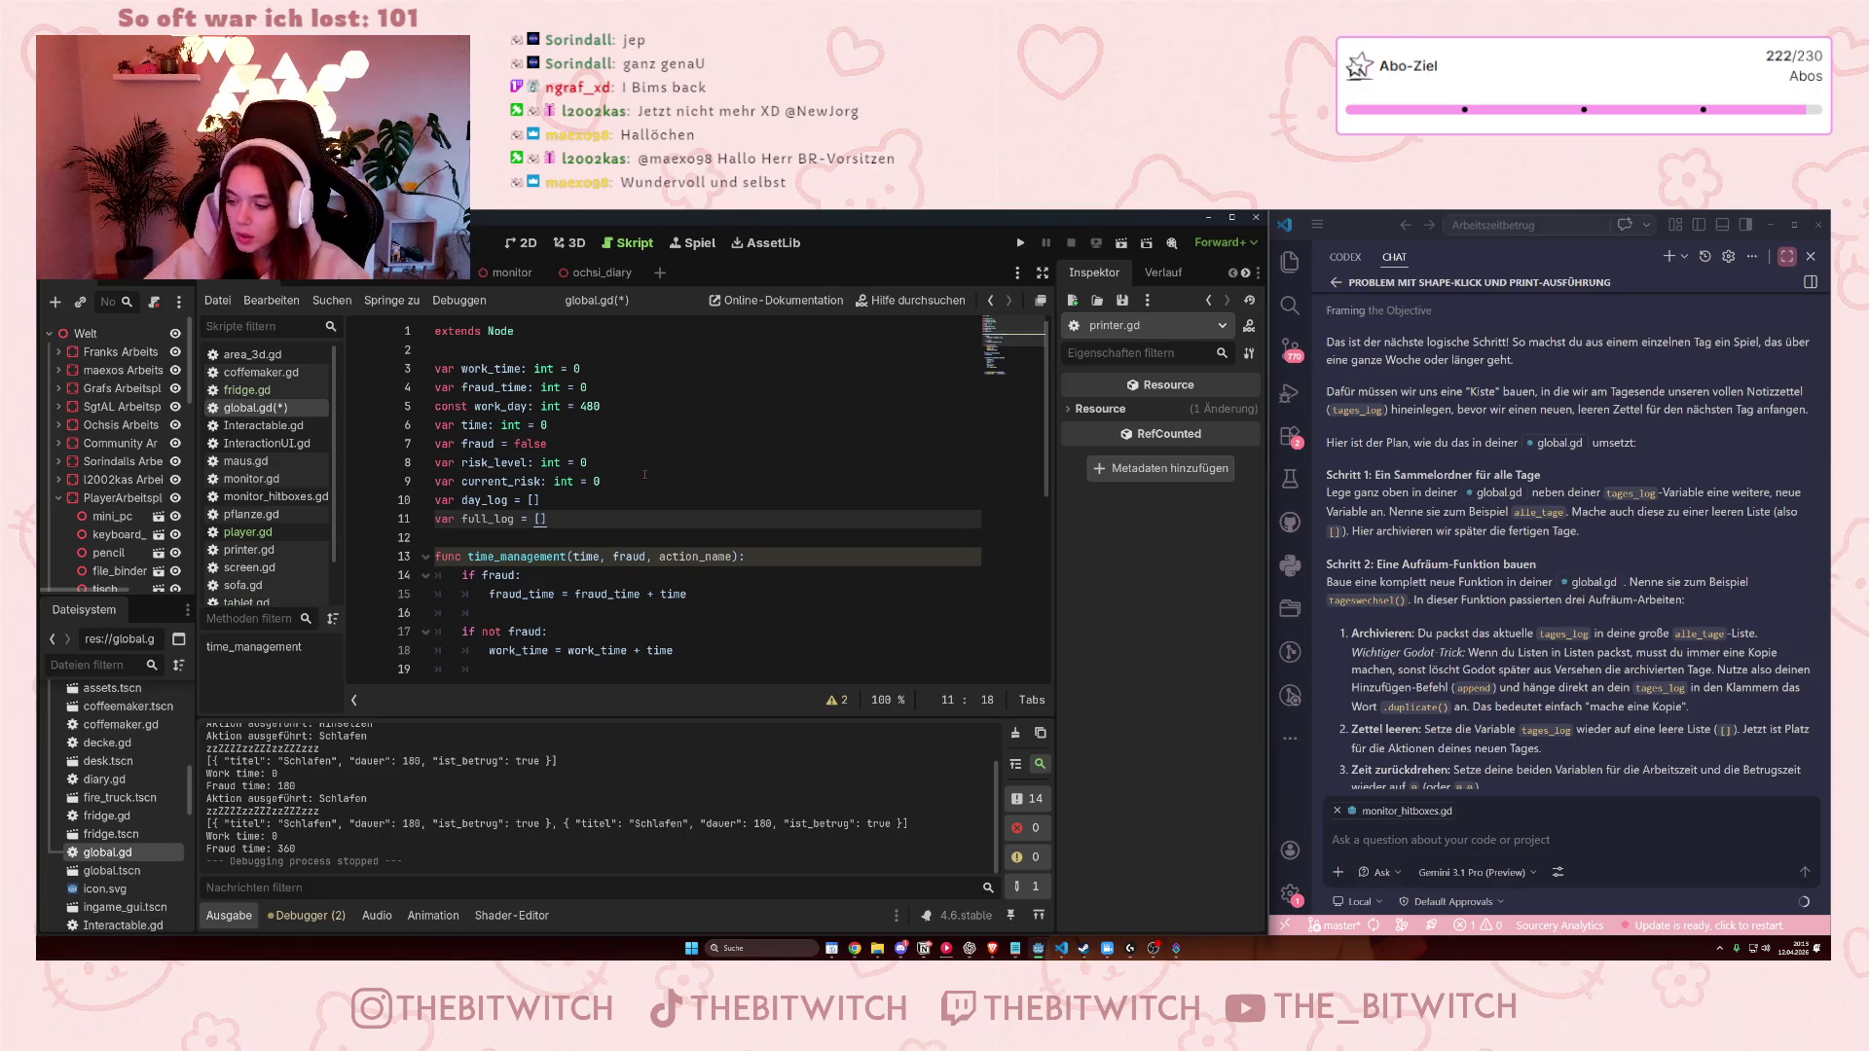
{"action": "scroll", "coordinate": [619, 522], "scroll_direction": "down", "scroll_amount": 2}
{"action": "scroll", "coordinate": [614, 523], "scroll_direction": "up", "scroll_amount": 2}
{"action": "scroll", "coordinate": [575, 575], "scroll_direction": "down", "scroll_amount": 7}
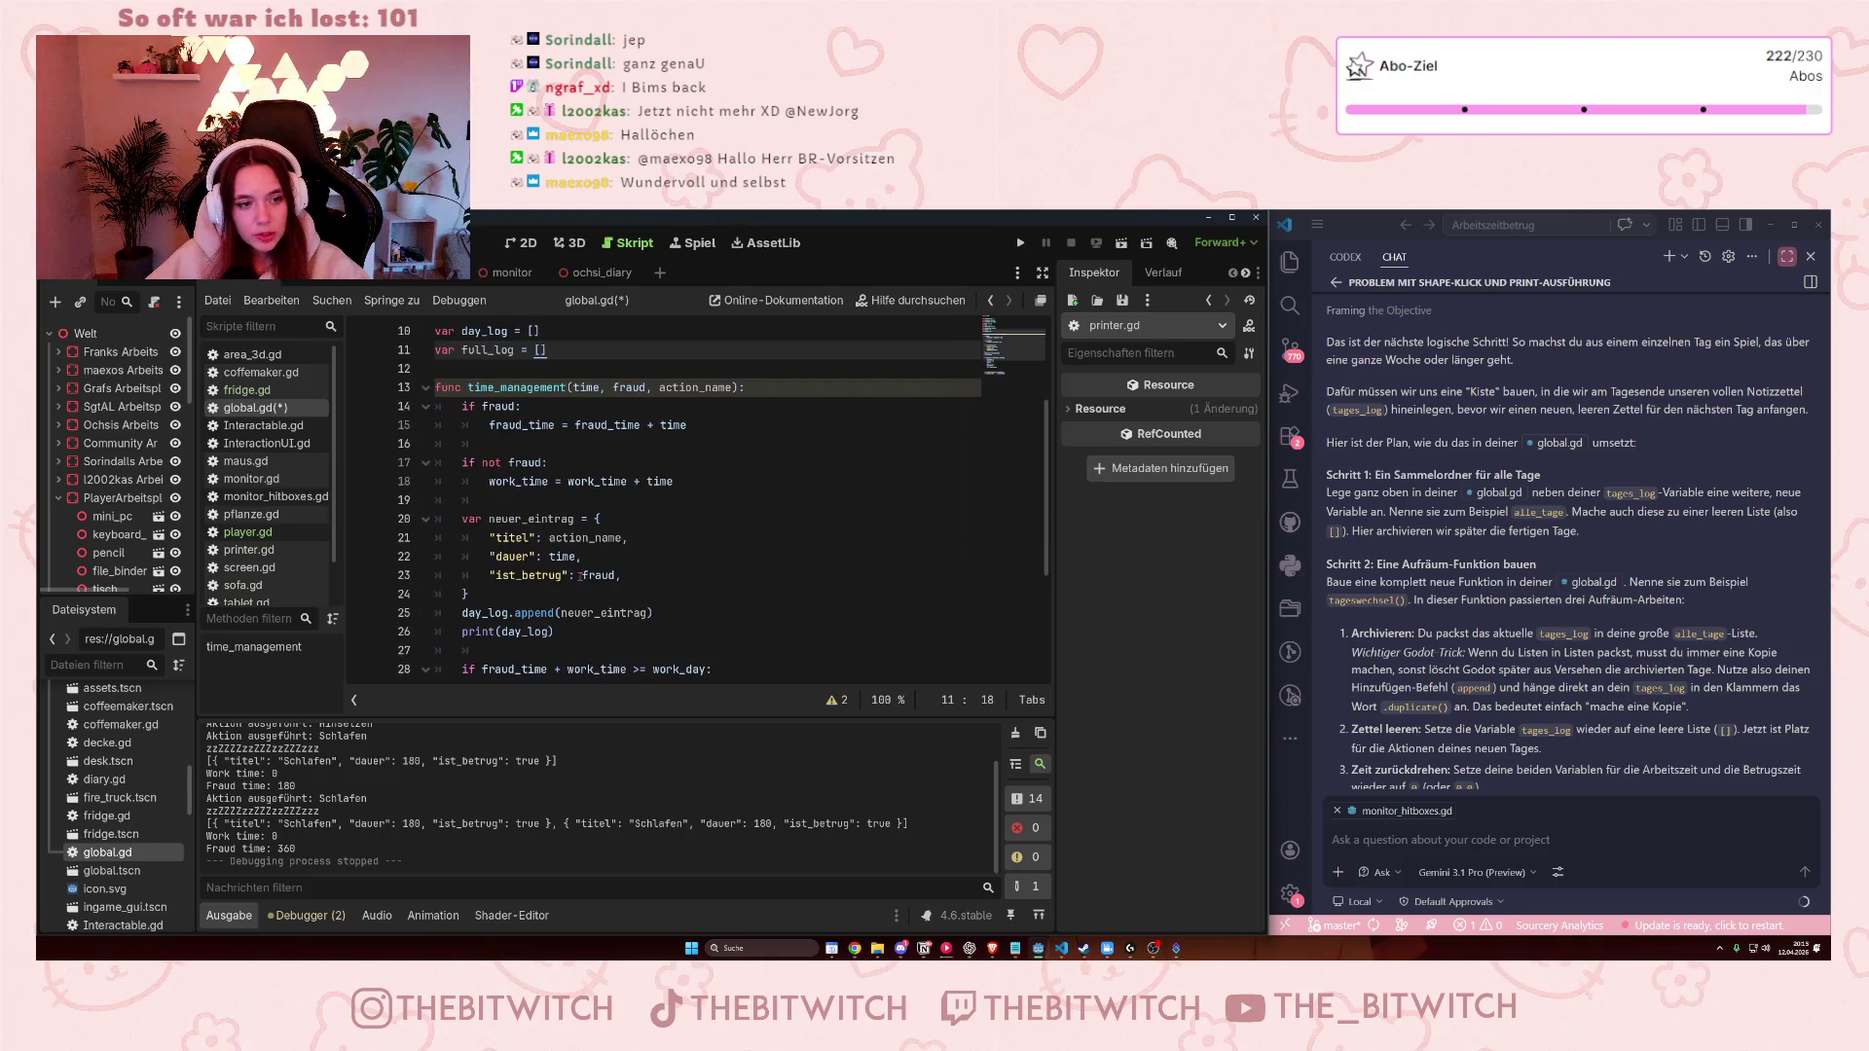
{"action": "scroll", "coordinate": [574, 575], "scroll_direction": "up", "scroll_amount": 7}
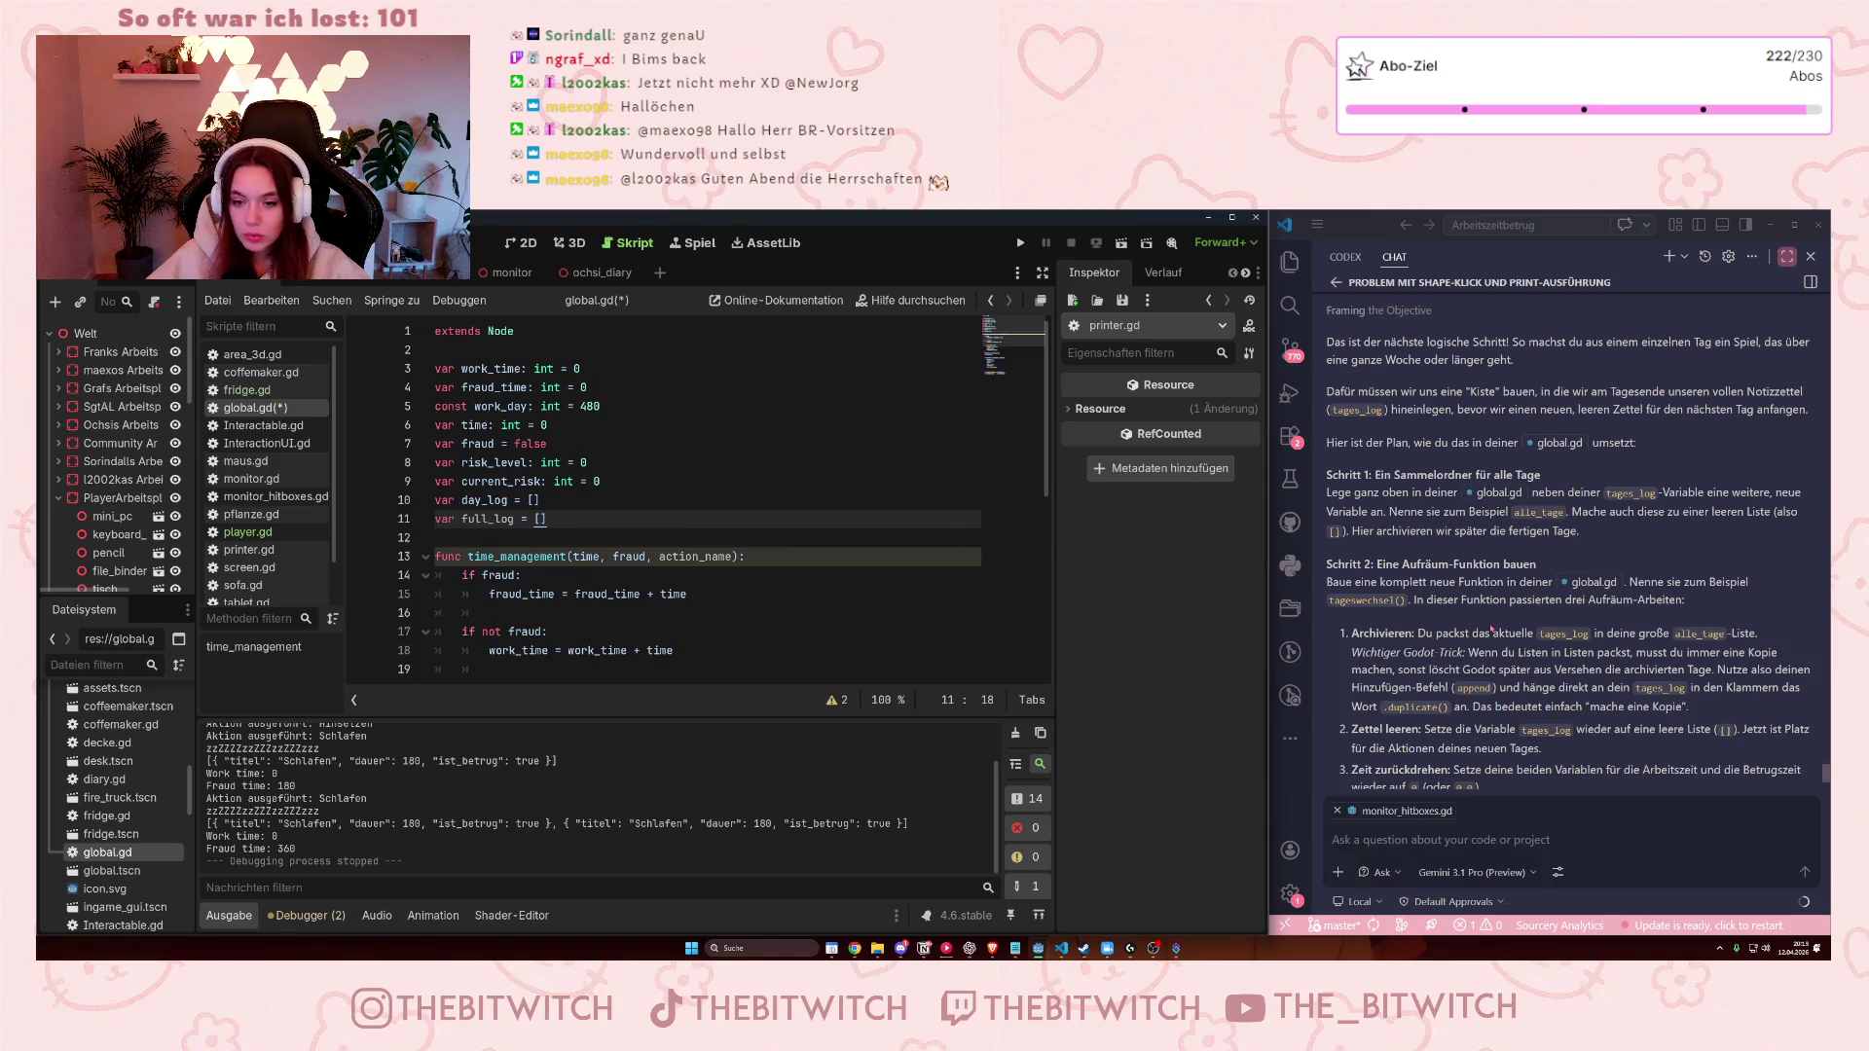
{"action": "scroll", "coordinate": [1486, 627], "scroll_direction": "down", "scroll_amount": 2}
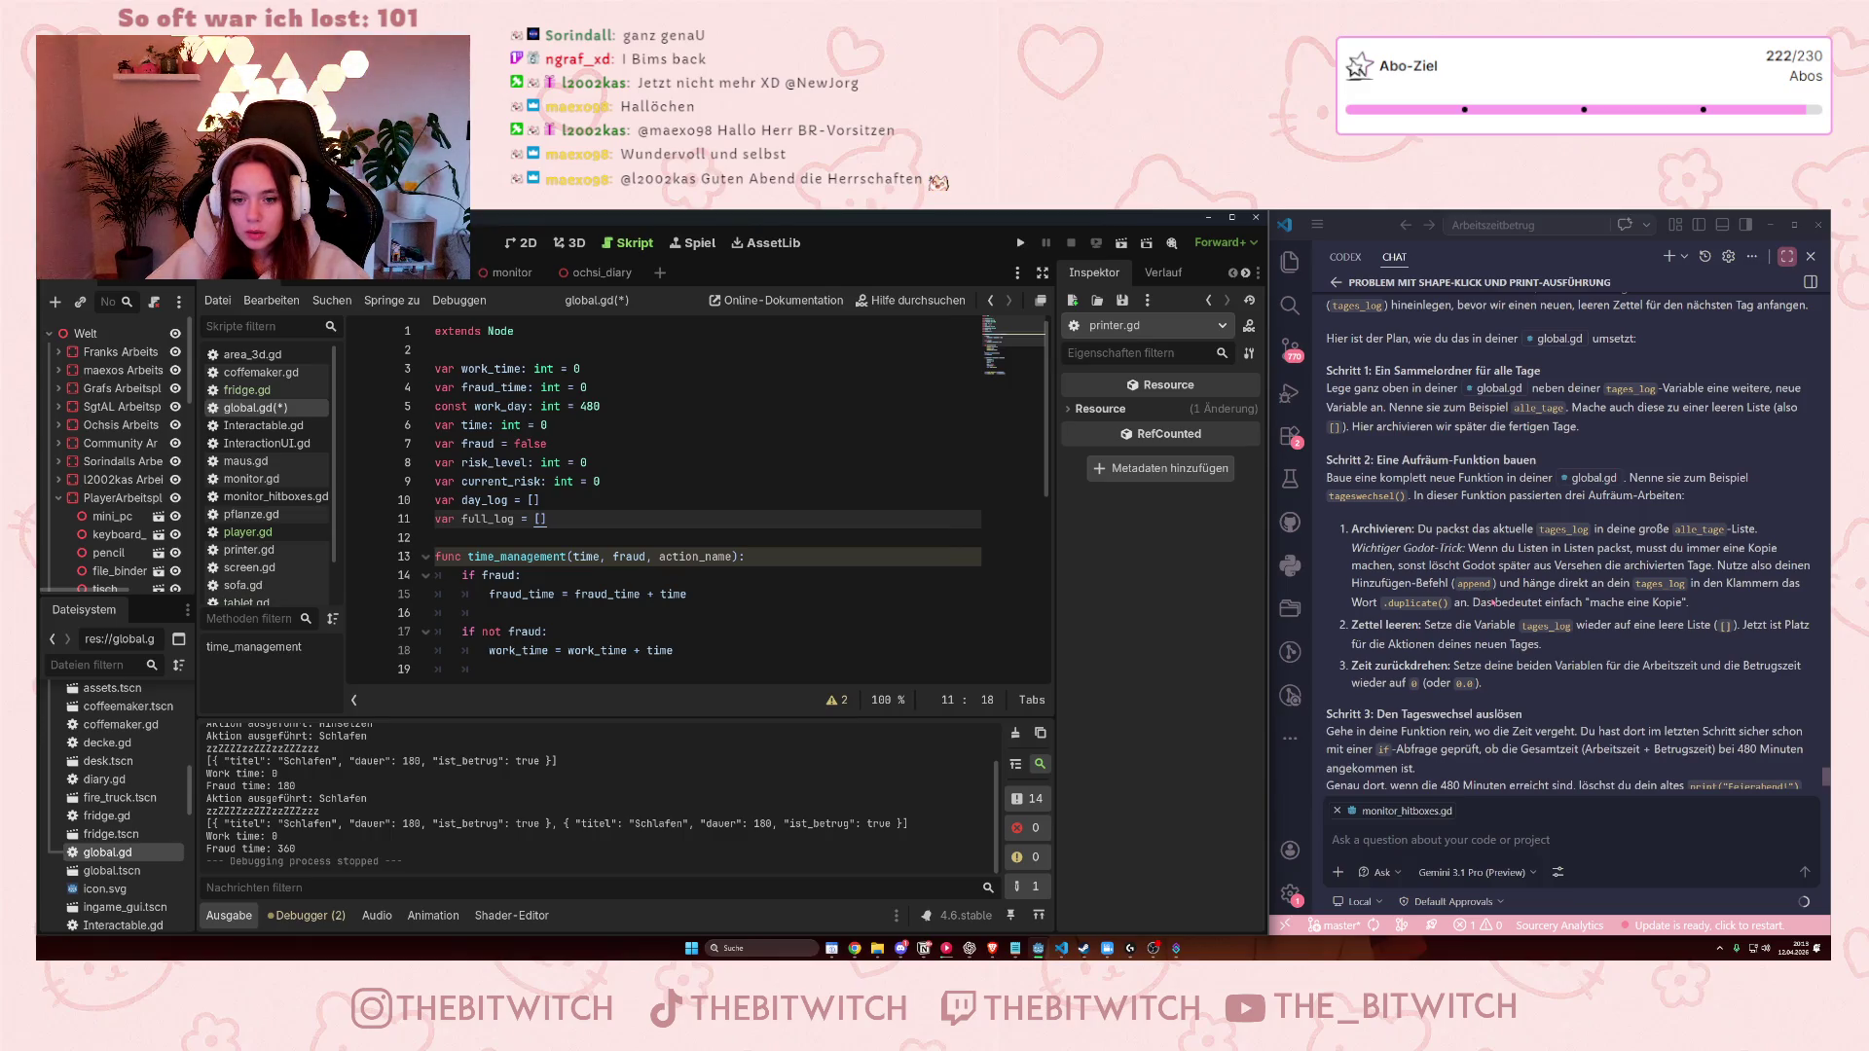
{"action": "scroll", "coordinate": [1492, 602], "scroll_direction": "down", "scroll_amount": 1}
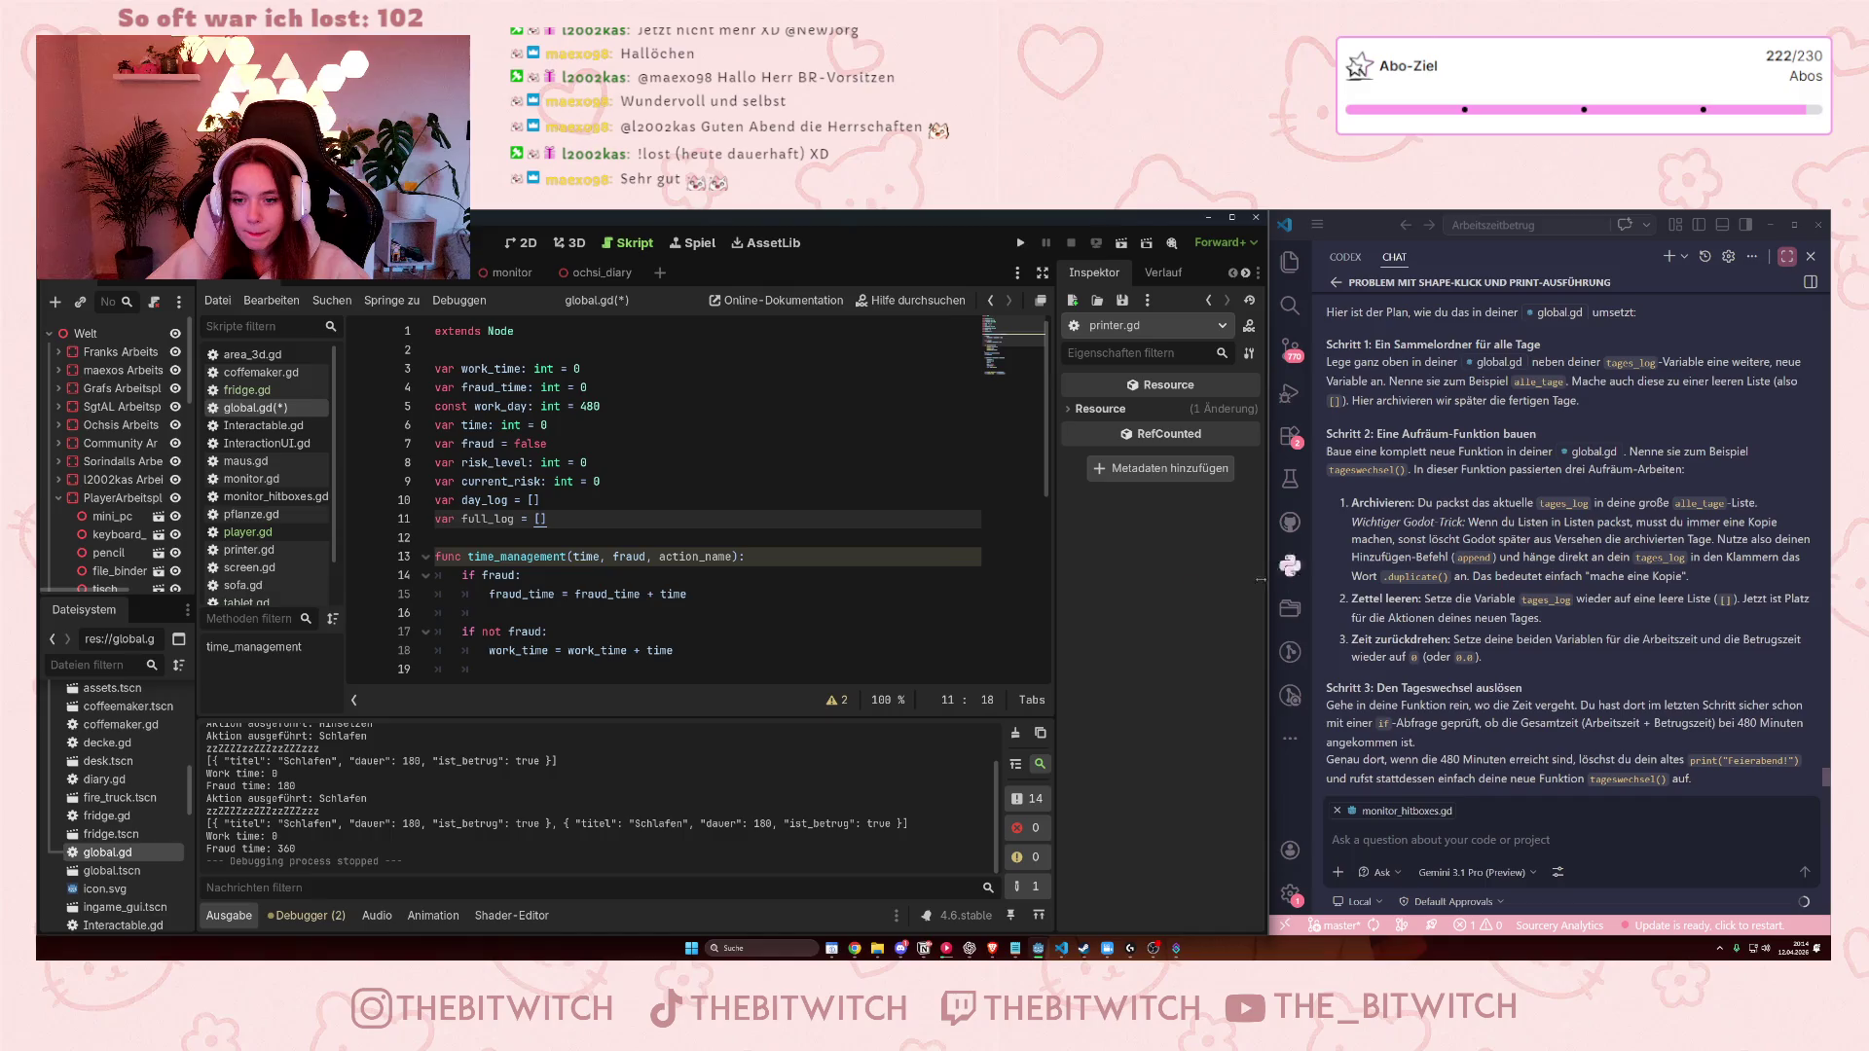
{"action": "scroll", "coordinate": [906, 530], "scroll_direction": "down", "scroll_amount": 5}
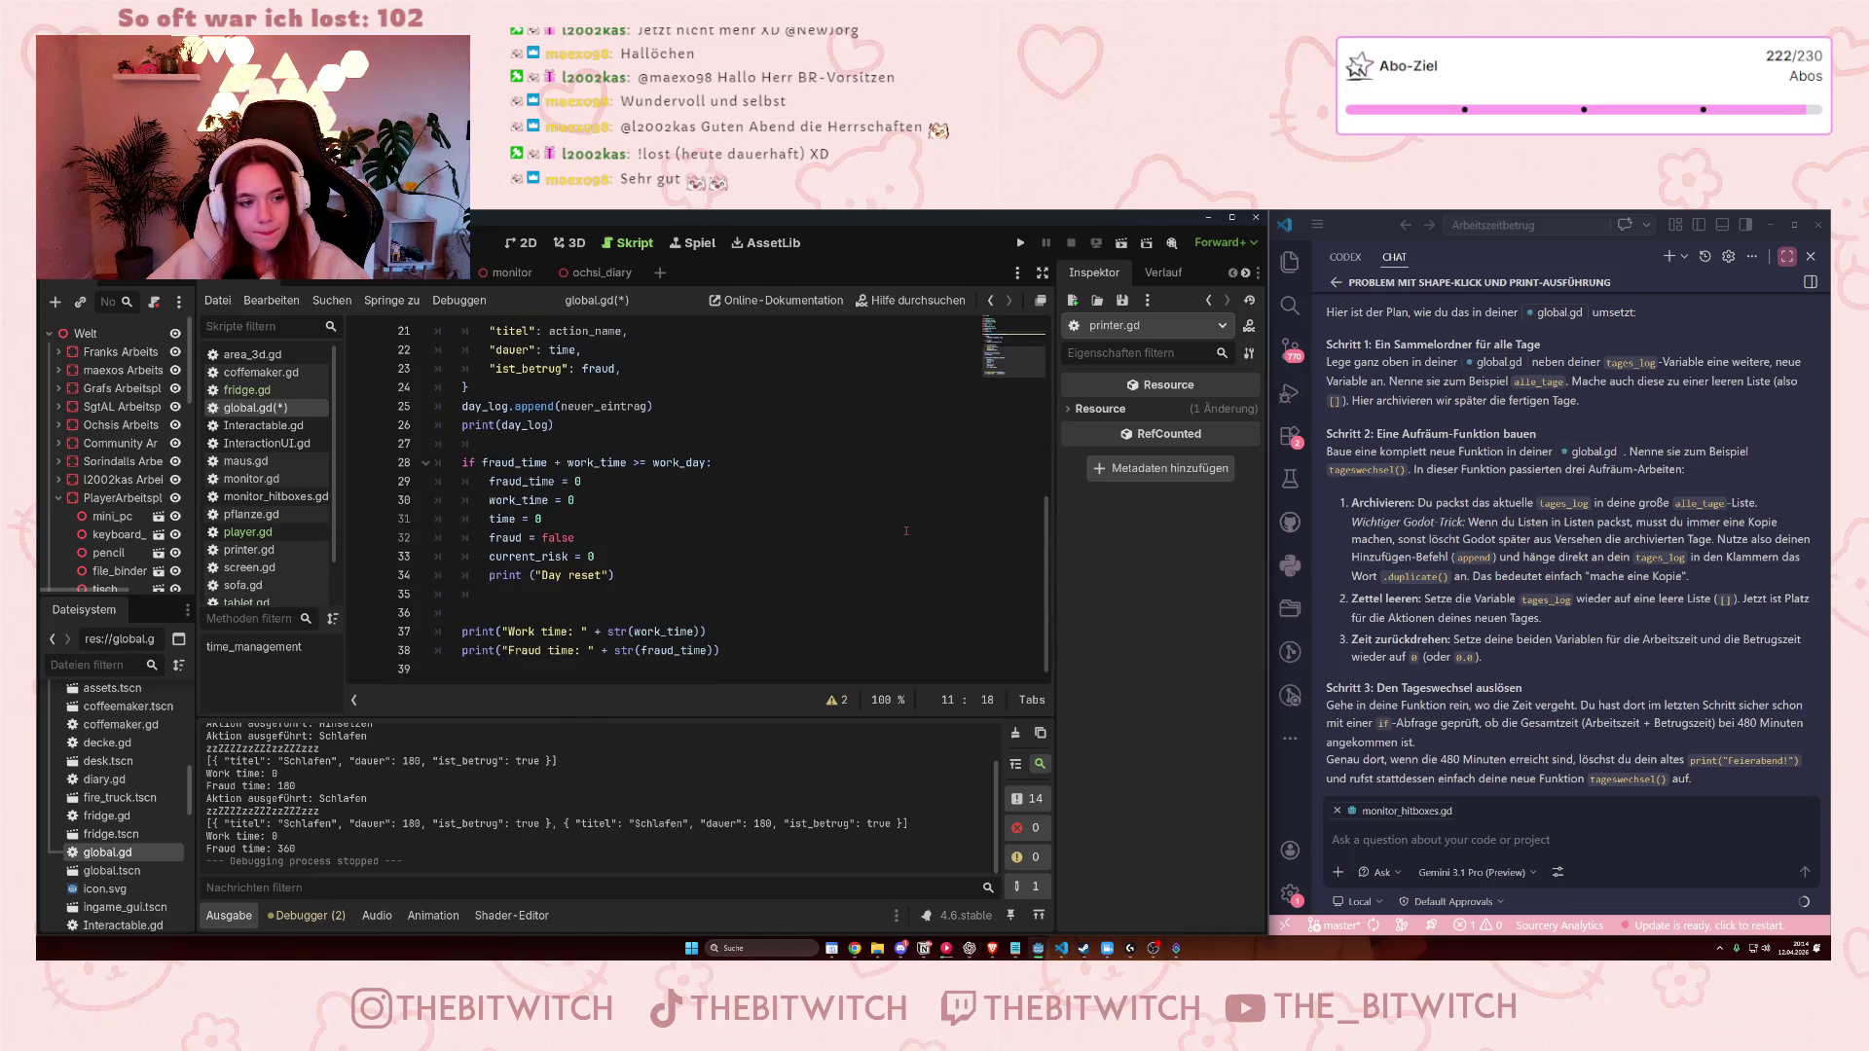
{"action": "scroll", "coordinate": [906, 531], "scroll_direction": "up", "scroll_amount": 2}
{"action": "scroll", "coordinate": [906, 530], "scroll_direction": "up", "scroll_amount": 4}
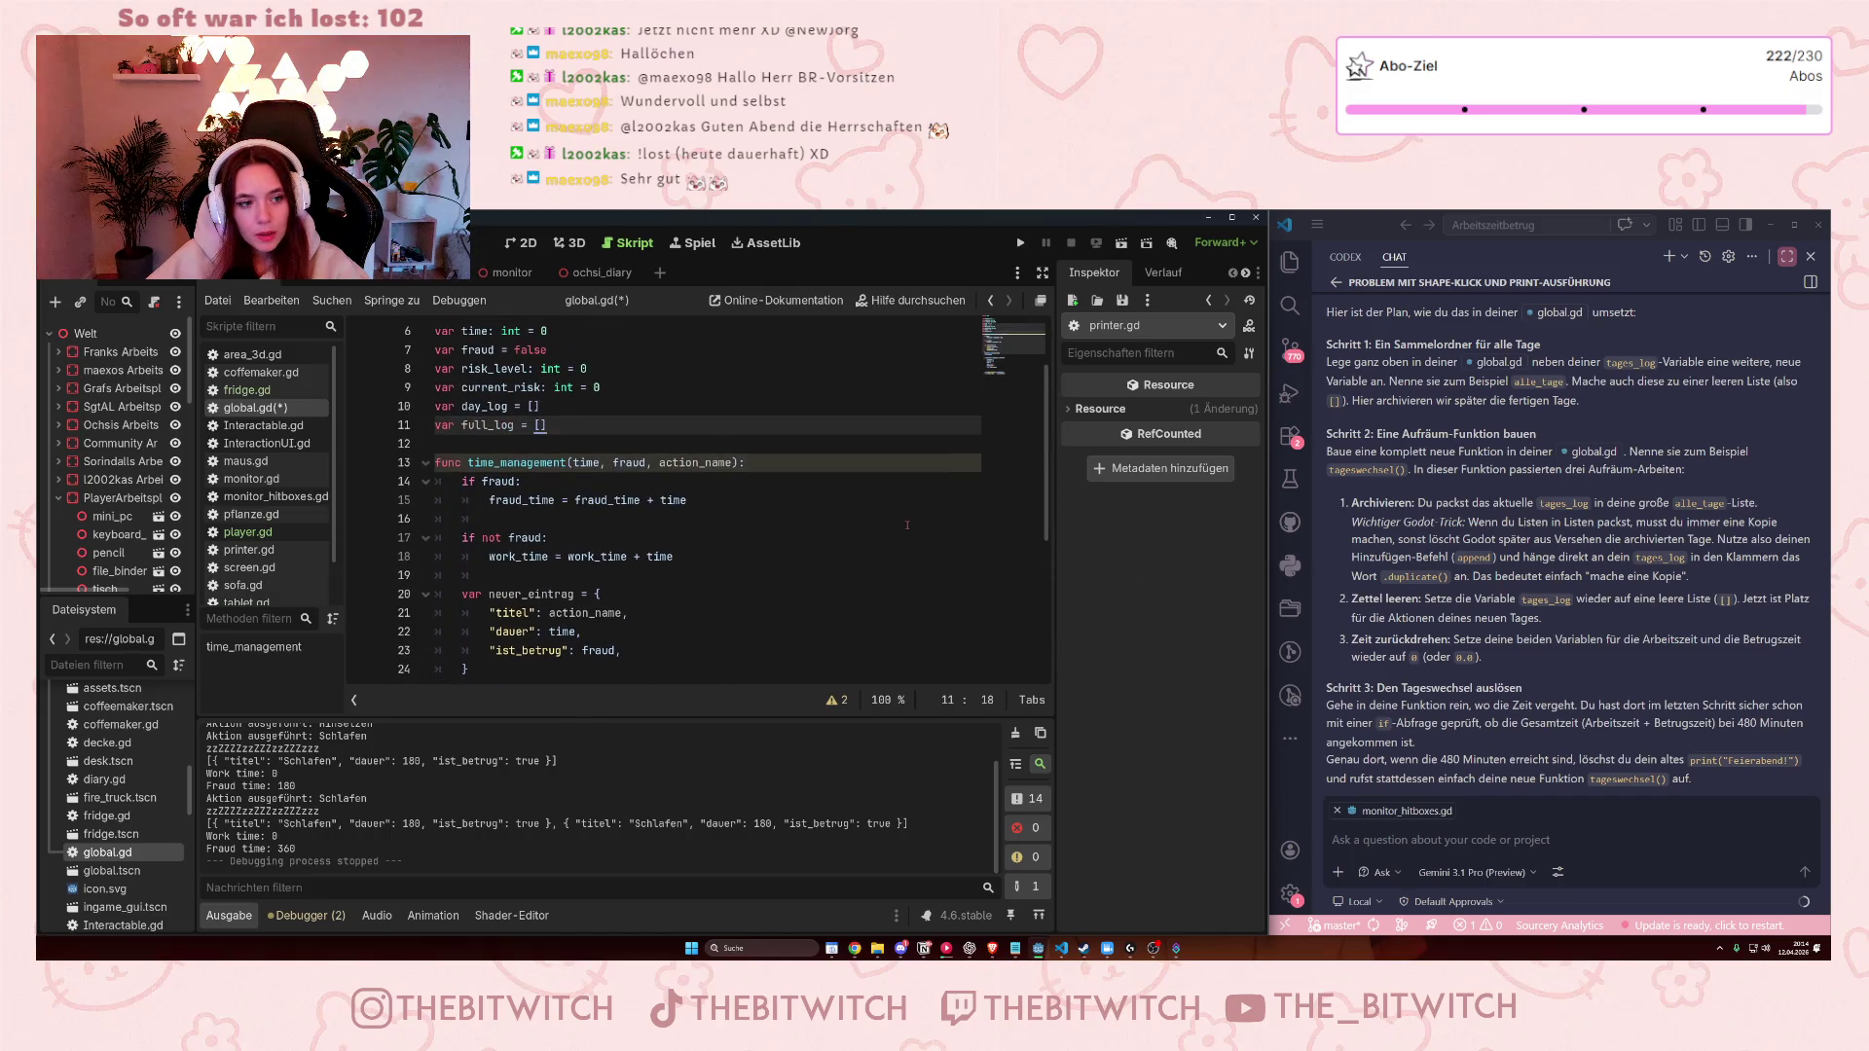
{"action": "scroll", "coordinate": [584, 558], "scroll_direction": "down", "scroll_amount": 7}
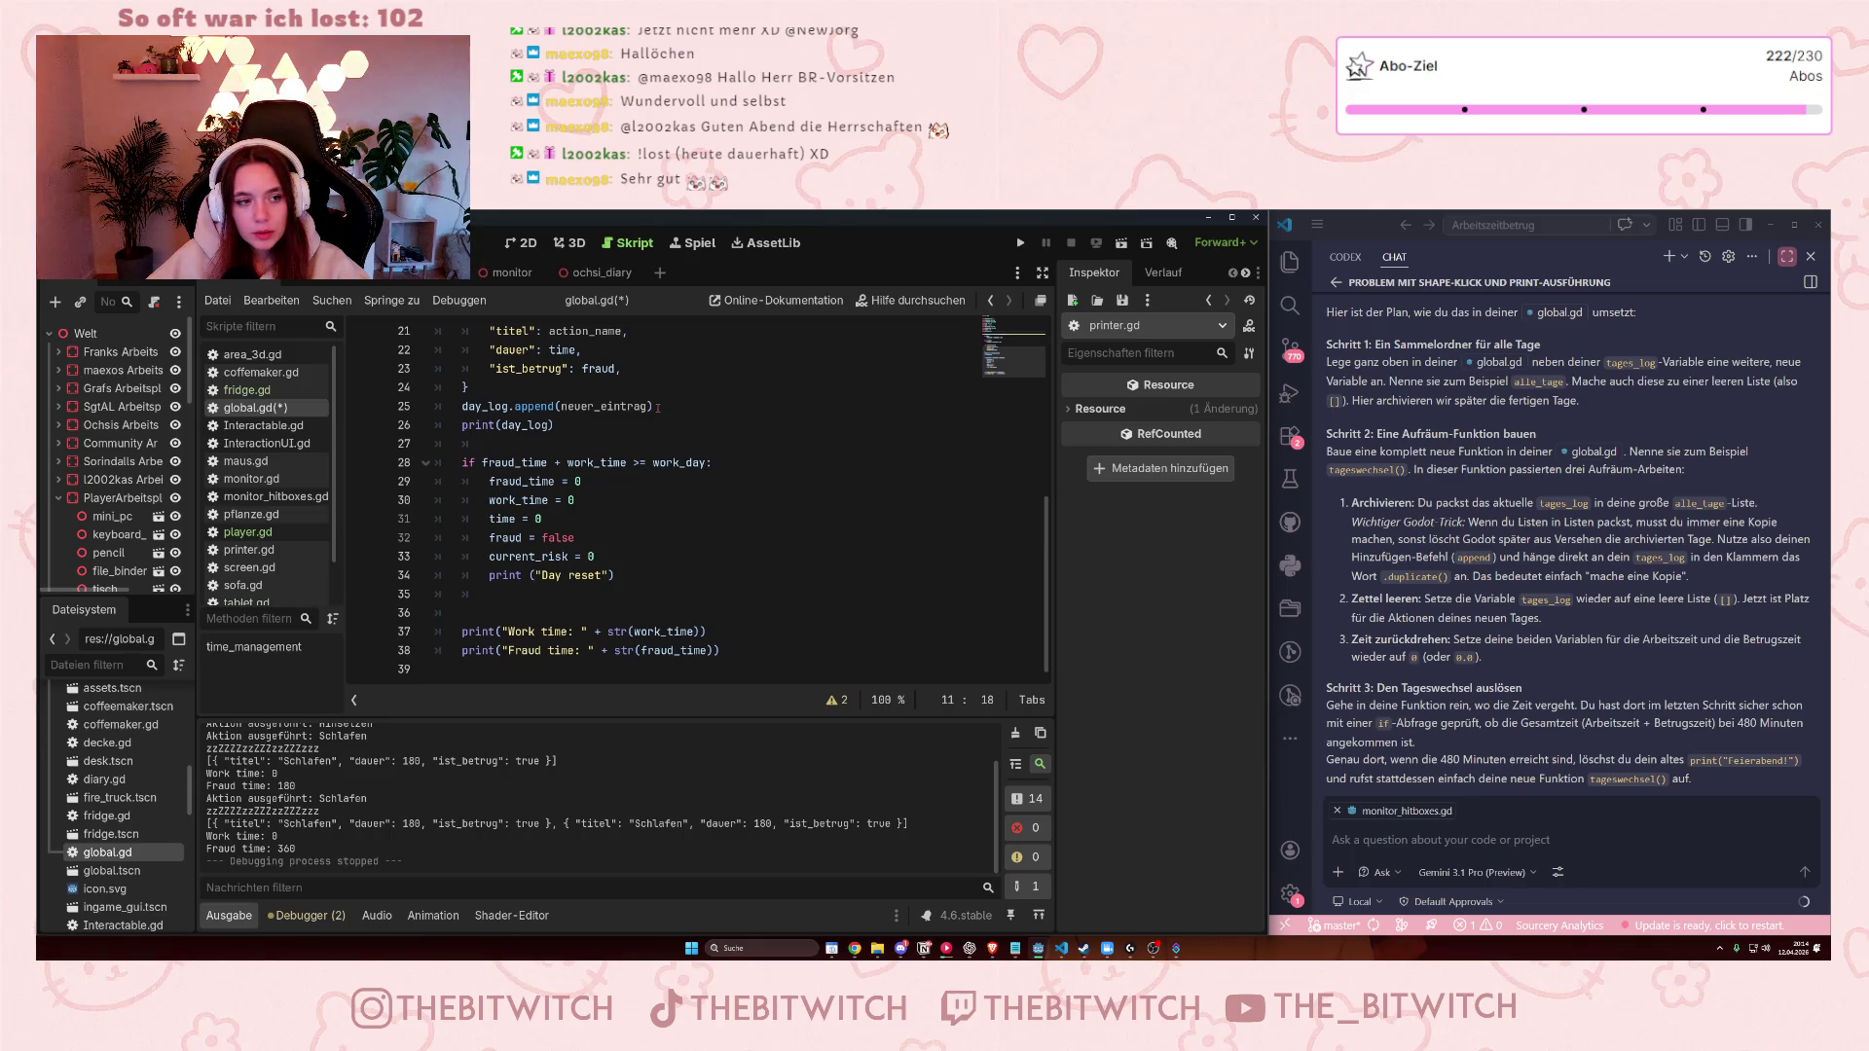
Inspect the day_log.append call on line 25 of global.gd.
{"action": "left_click", "coordinate": [658, 408]}
{"action": "scroll", "coordinate": [659, 407], "scroll_direction": "up", "scroll_amount": 2}
{"action": "scroll", "coordinate": [660, 408], "scroll_direction": "down", "scroll_amount": 1}
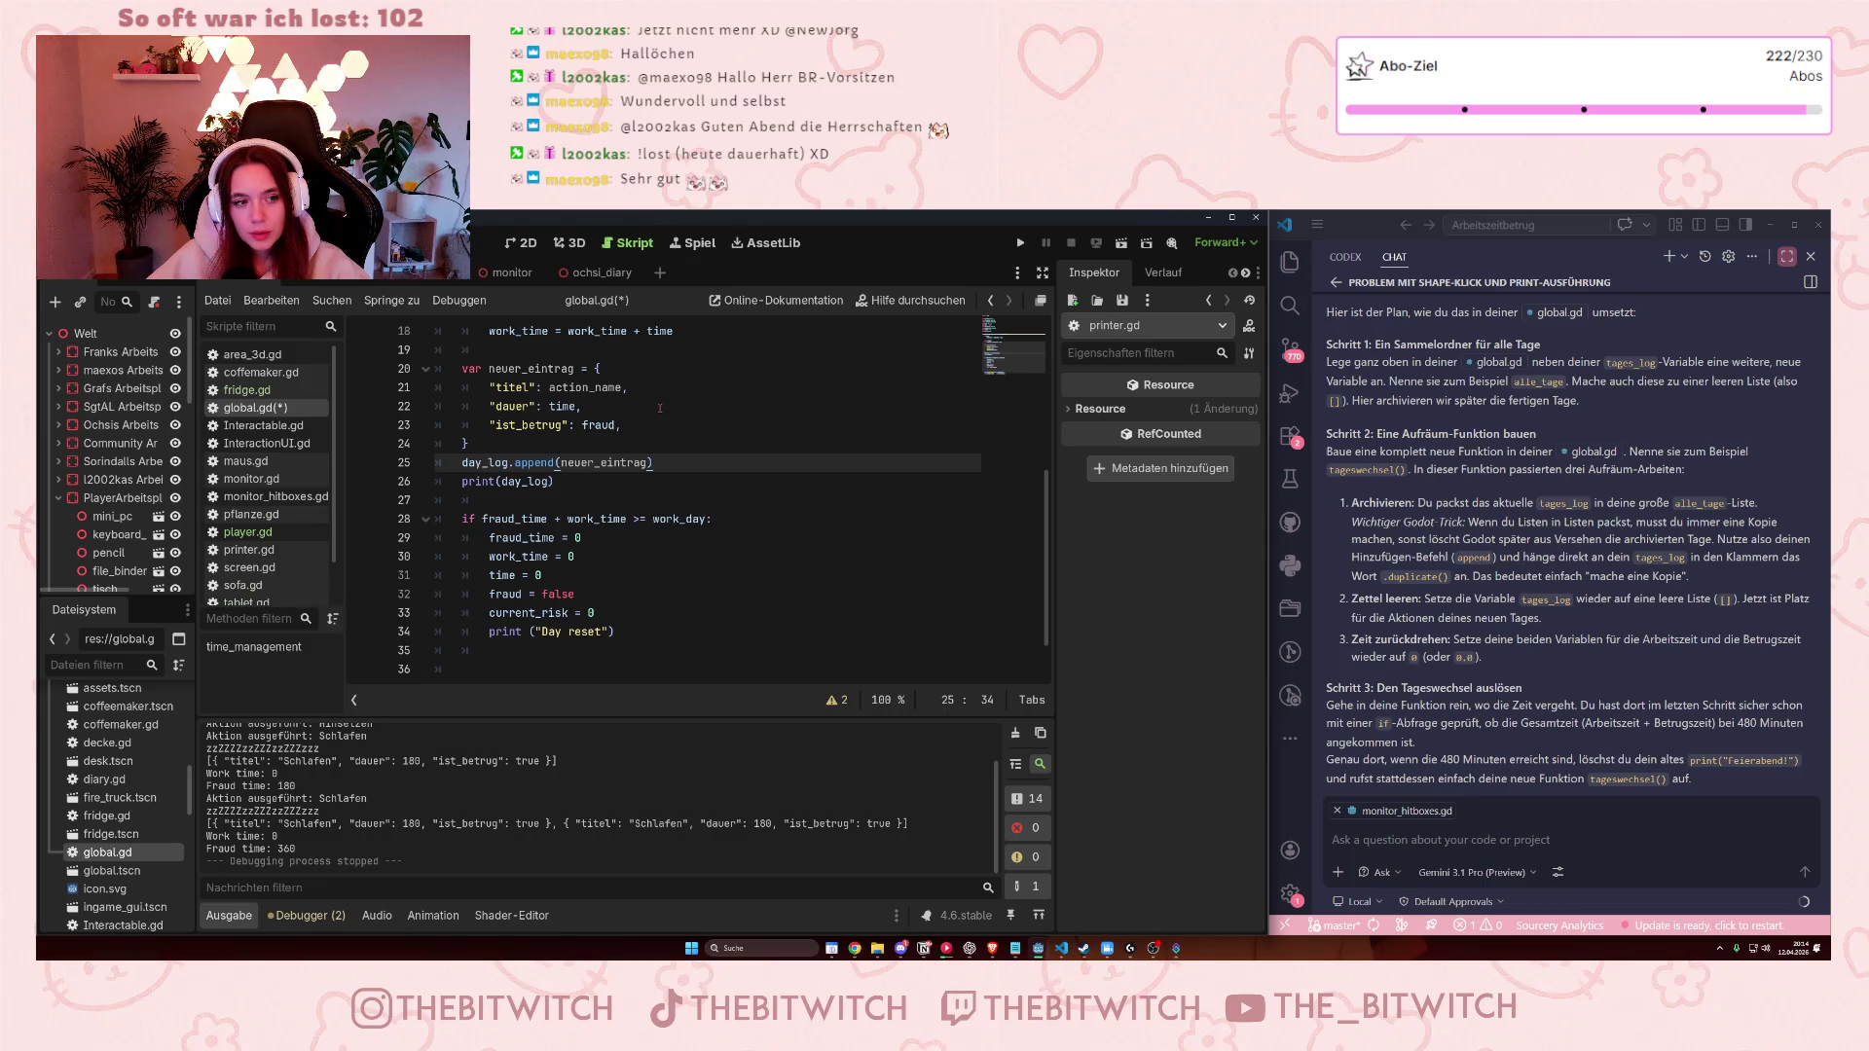
{"action": "left_click_drag", "start_coordinate": [459, 464], "coordinate": [635, 463]}
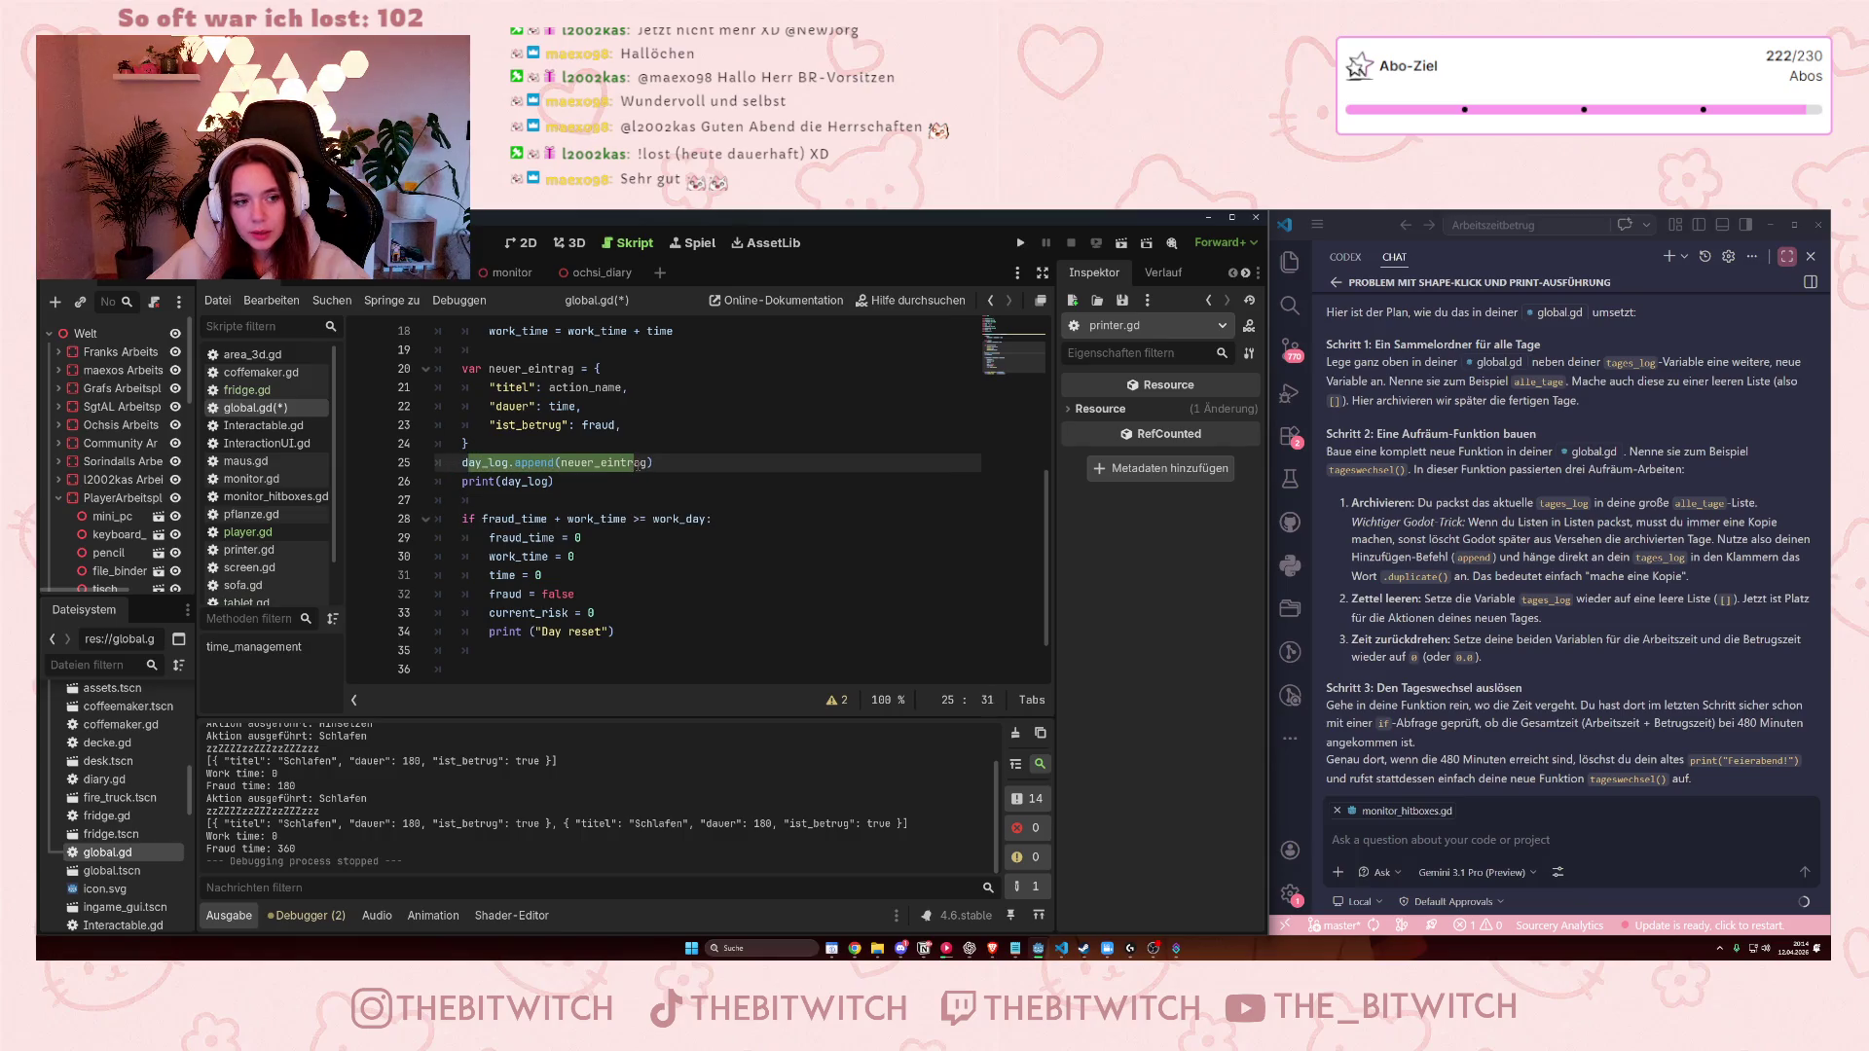
{"action": "left_click", "coordinate": [638, 465]}
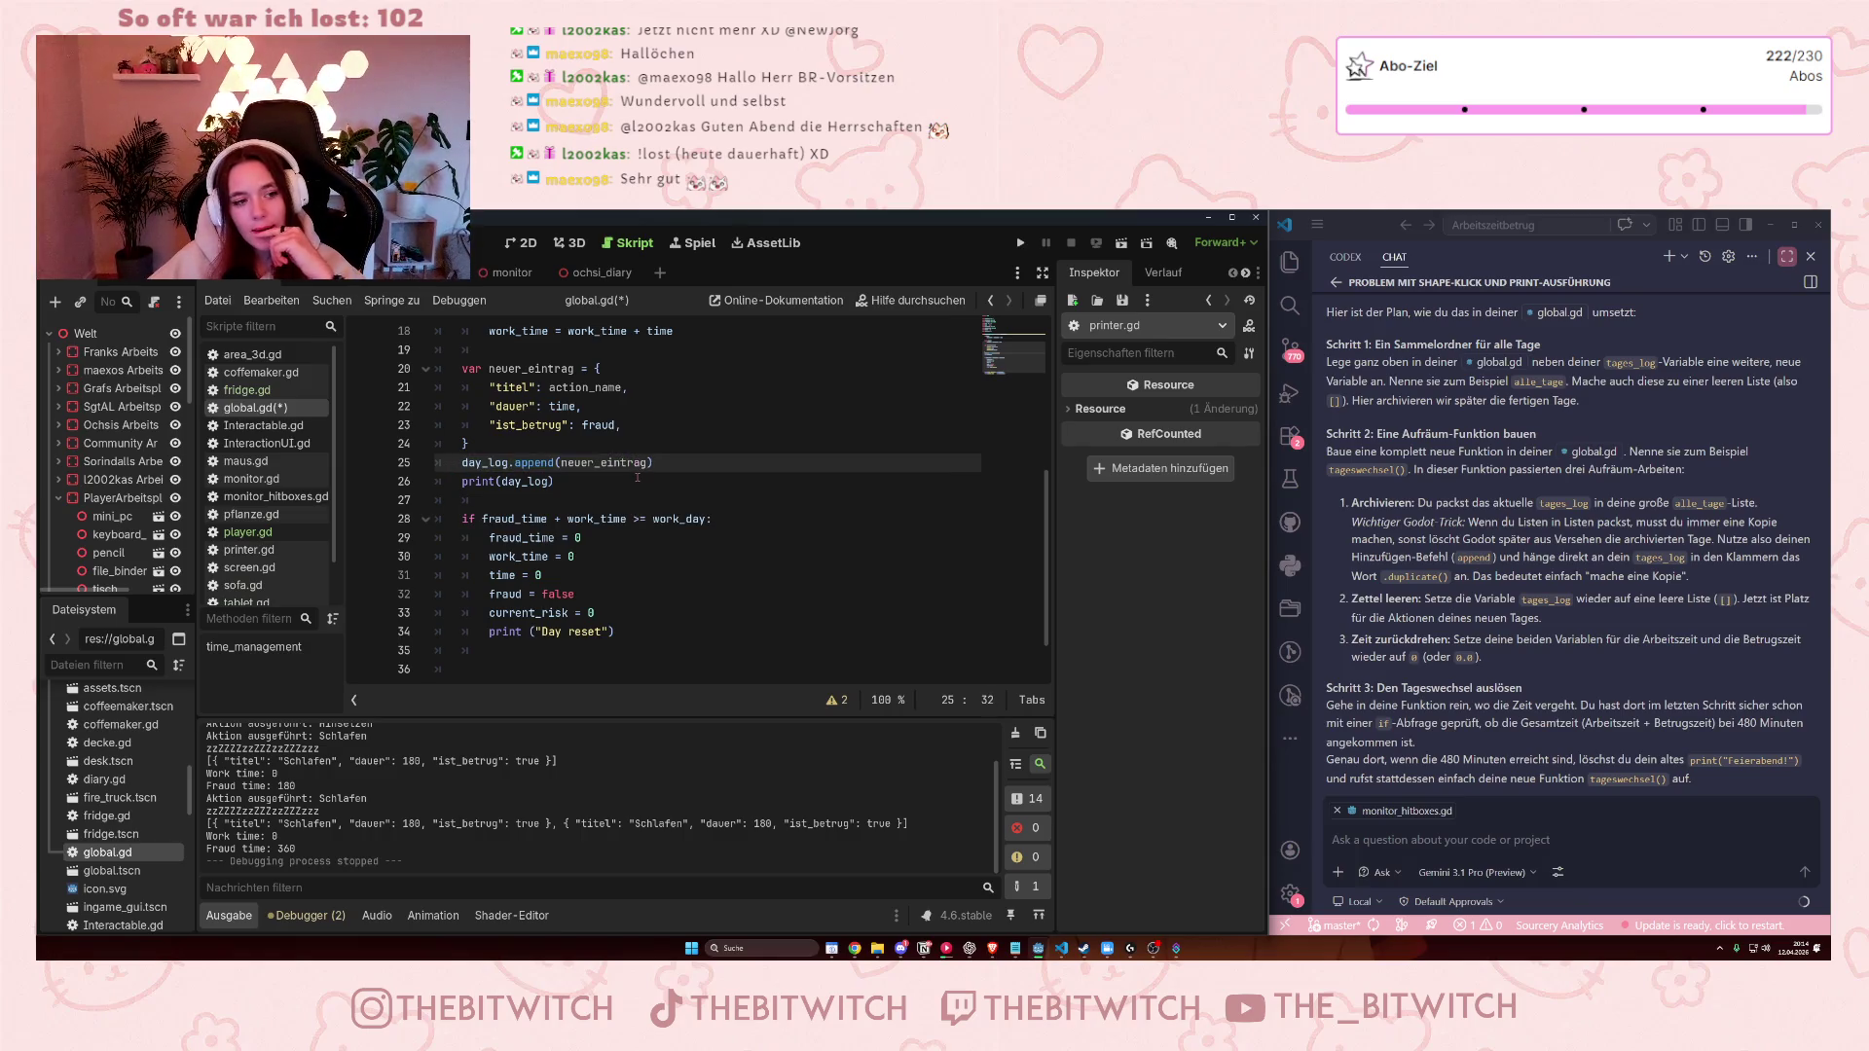
{"action": "left_click", "coordinate": [622, 464]}
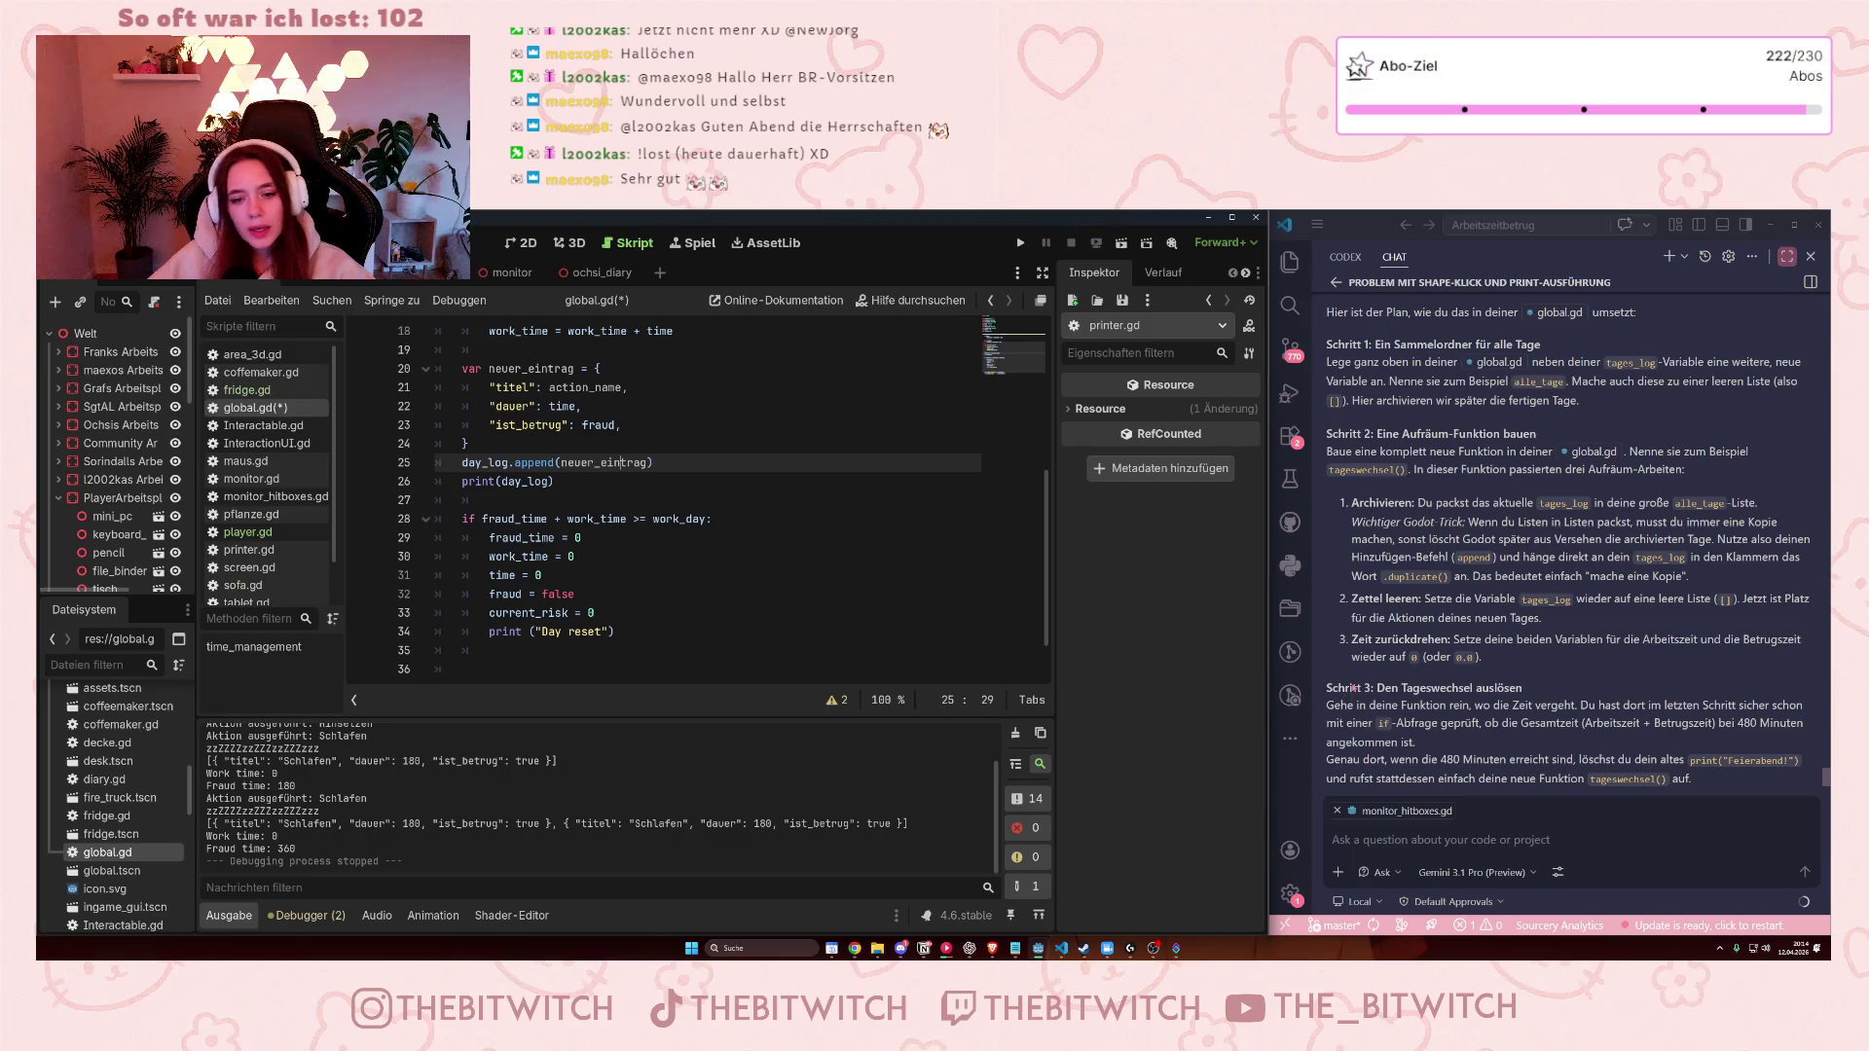
Remove monitor_hitboxes.gd from the chat context and focus the chat input.
{"action": "scroll", "coordinate": [1403, 685], "scroll_direction": "down", "scroll_amount": 2}
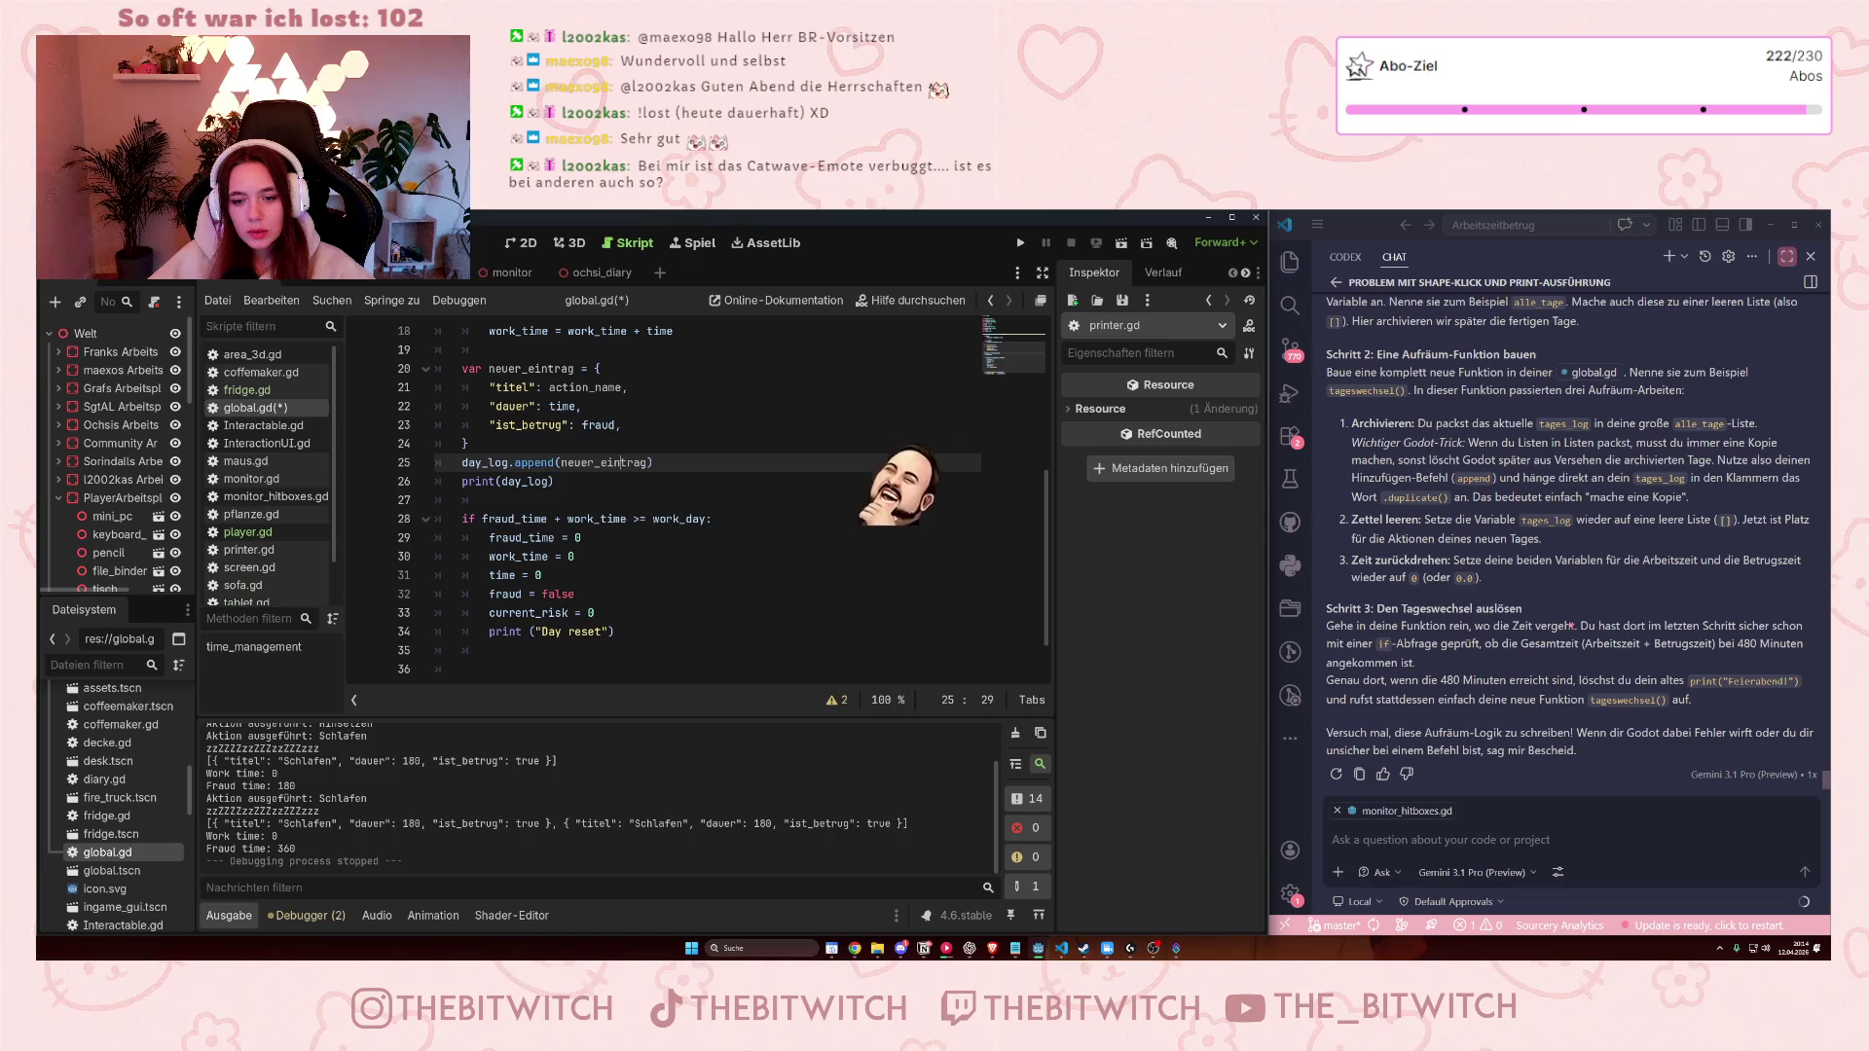
{"action": "left_click", "coordinate": [1338, 813]}
{"action": "left_click", "coordinate": [1392, 837]}
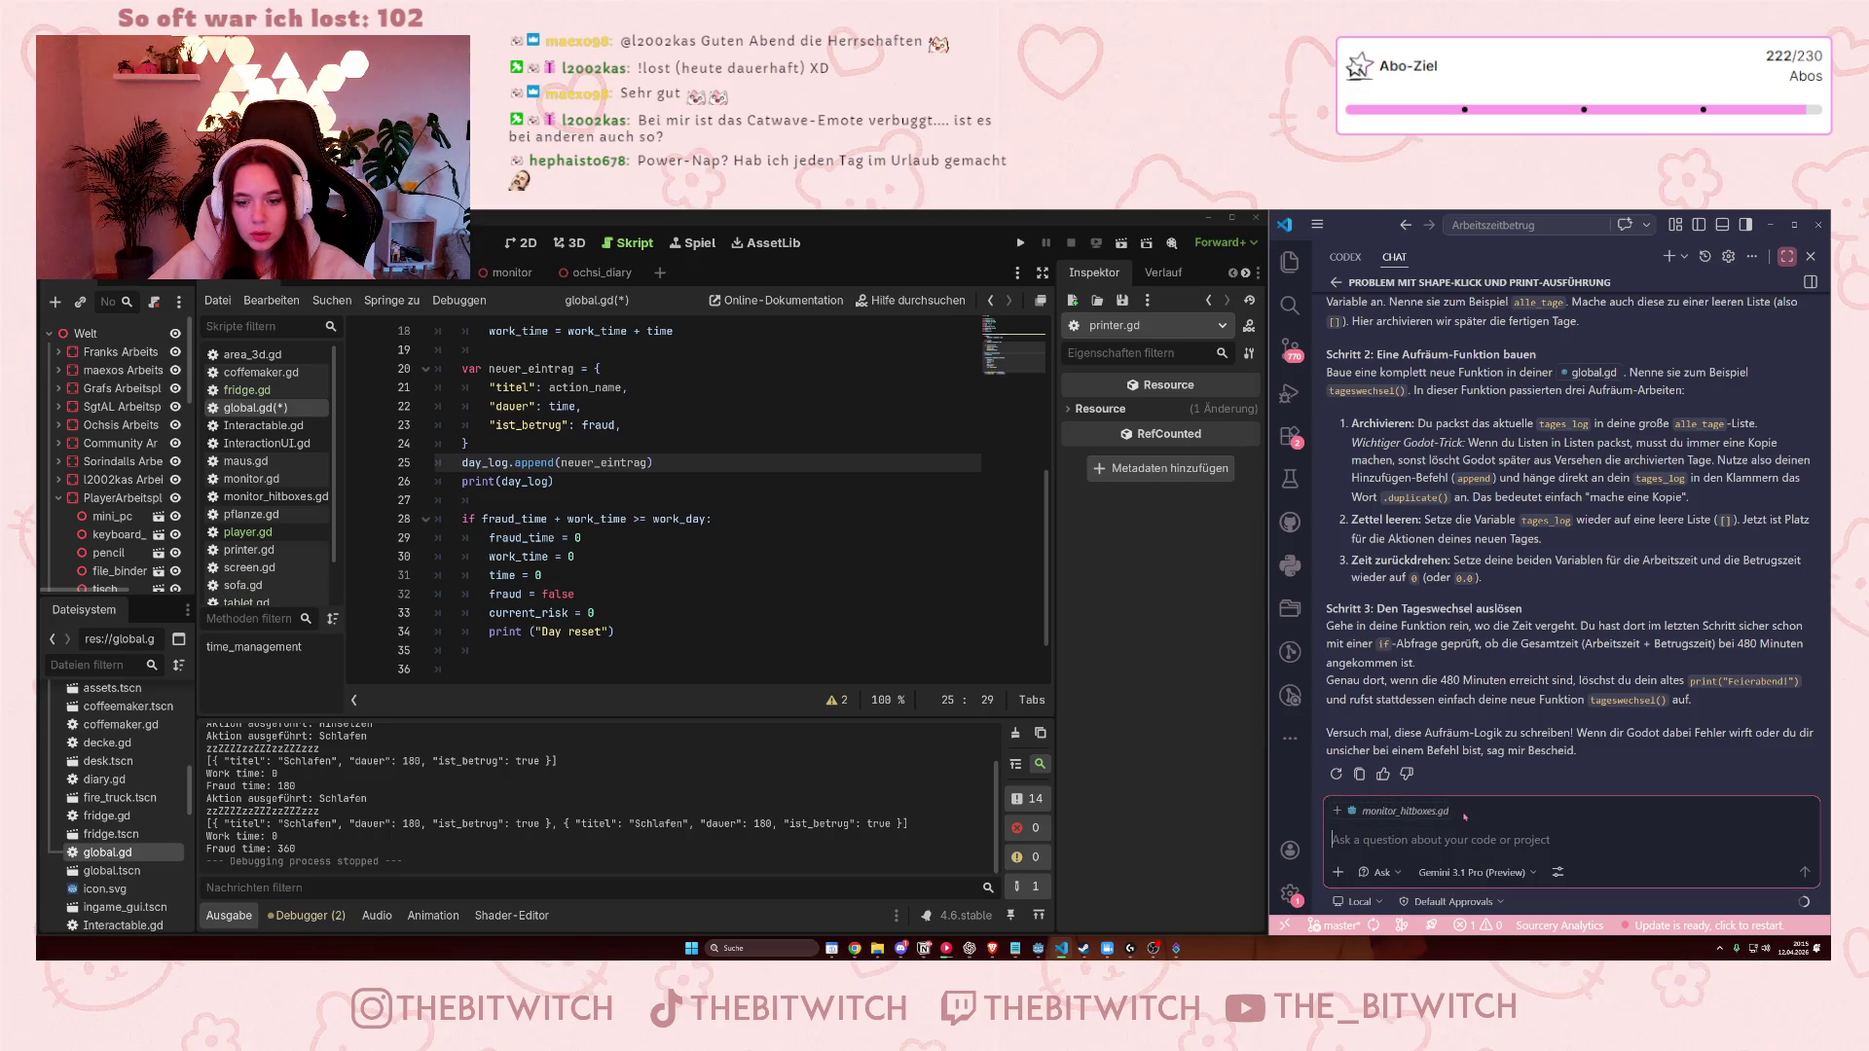